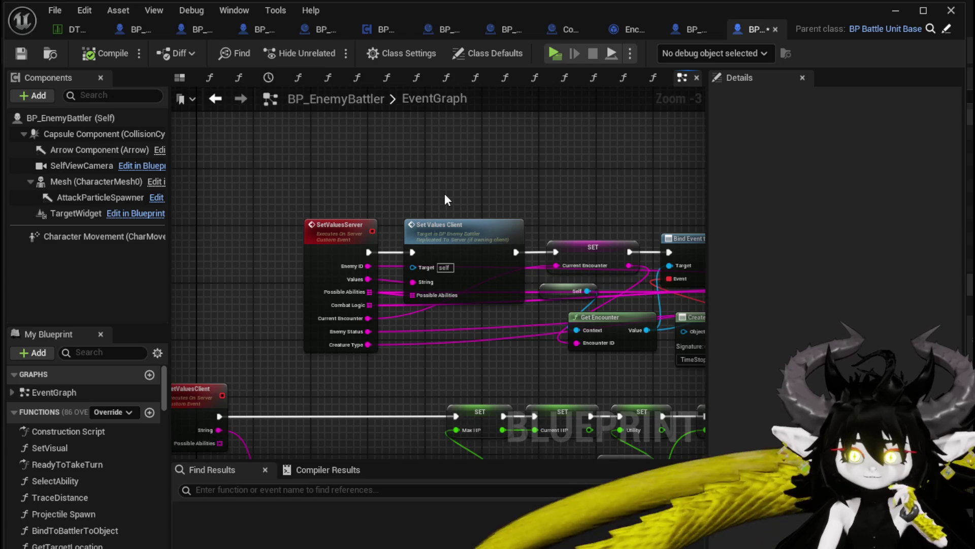
- Rearrange the Self, Get Encounter and SET Current Encounter nodes in BP_EnemyBattler's event graph
drag(445, 200, 386, 206)
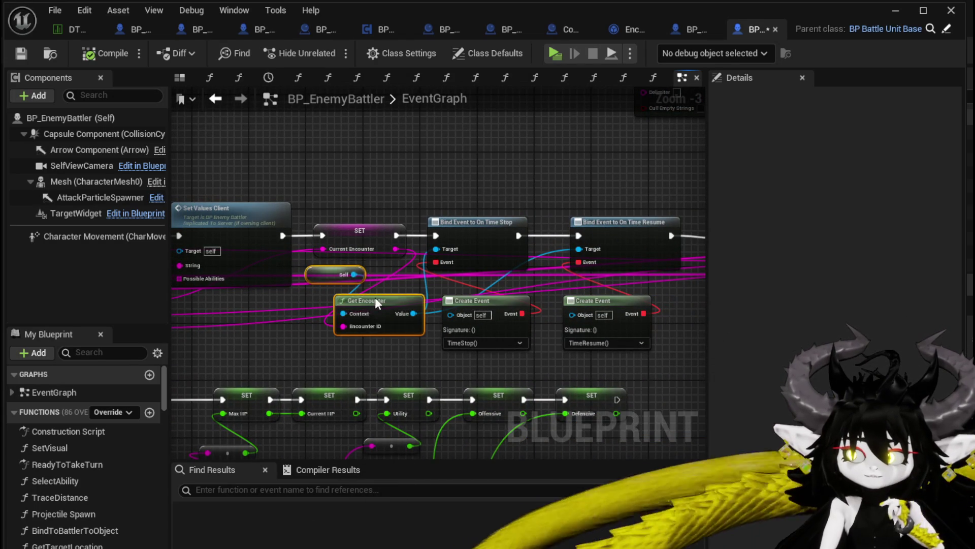
drag(376, 310, 370, 152)
scroll(483, 170, down, 2)
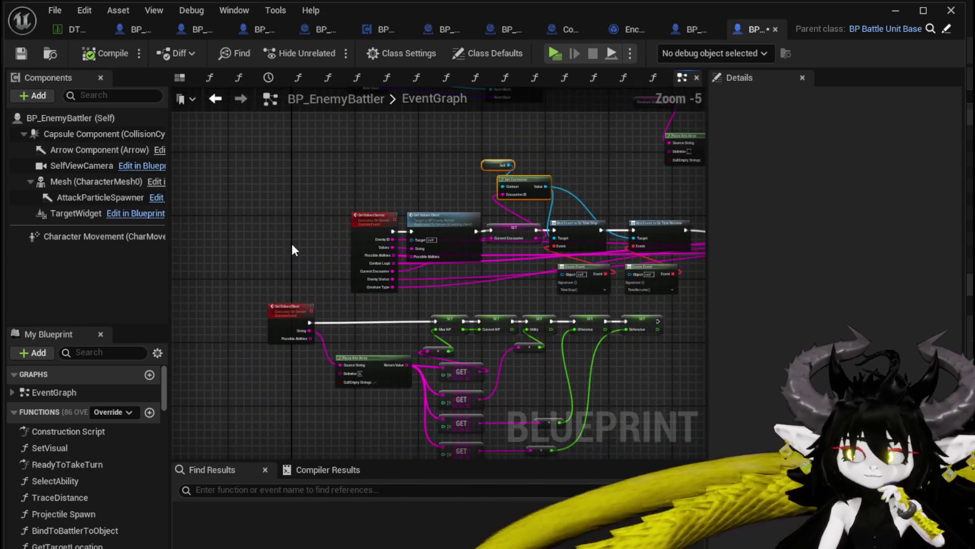
mouse_move(509, 262)
mouse_down()
mouse_move(491, 223)
mouse_move(415, 221)
mouse_move(431, 211)
mouse_move(369, 304)
mouse_up()
scroll(480, 199, up, 4)
click(361, 241)
scroll(362, 241, down, 1)
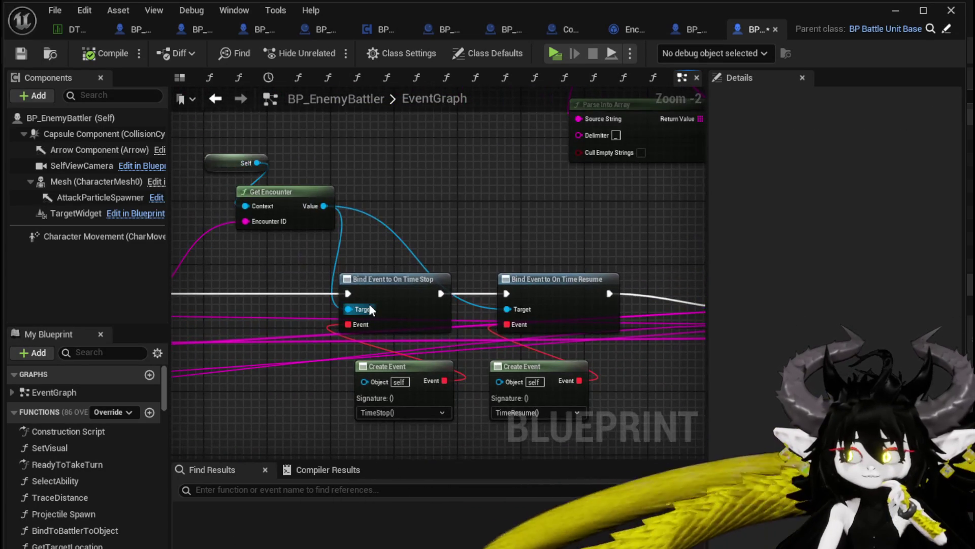
mouse_move(320, 208)
mouse_down()
mouse_move(401, 205)
mouse_move(375, 228)
mouse_move(487, 212)
mouse_up()
mouse_move(473, 260)
mouse_down()
mouse_move(502, 188)
mouse_move(455, 191)
mouse_up()
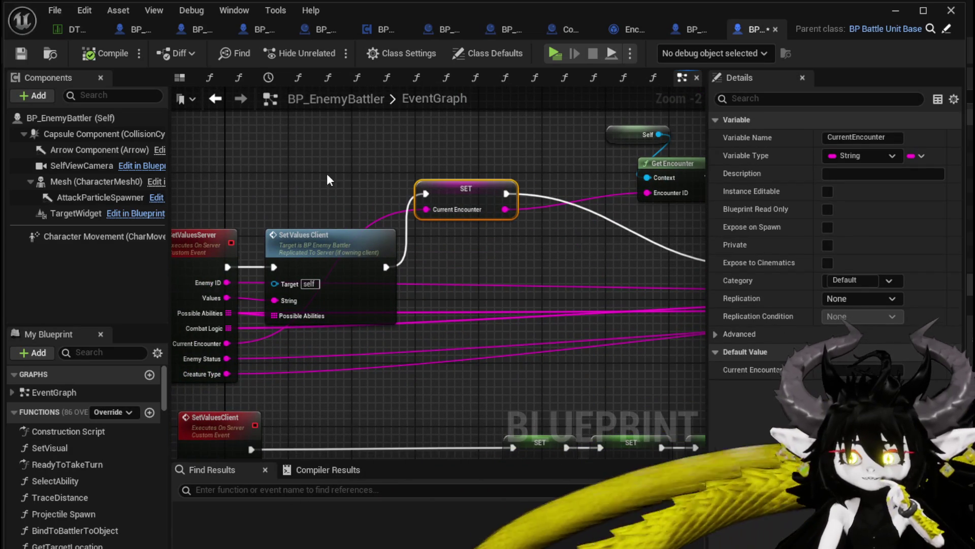
mouse_move(445, 187)
mouse_down()
mouse_move(475, 258)
mouse_move(478, 212)
mouse_move(472, 241)
mouse_up()
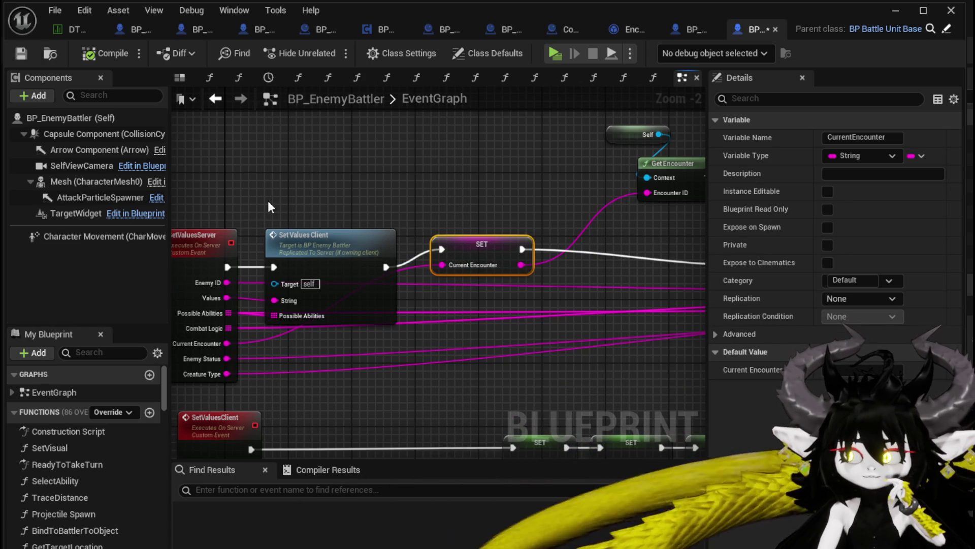
click(282, 199)
scroll(282, 199, down, 1)
mouse_move(282, 199)
mouse_down()
mouse_move(356, 205)
mouse_move(358, 149)
mouse_up()
- Delete the Get Loot Table, LENGTH, Random Integer, For Loop and Add Rewards nodes
mouse_move(247, 354)
mouse_down()
mouse_move(246, 326)
mouse_move(431, 278)
mouse_move(451, 179)
mouse_up()
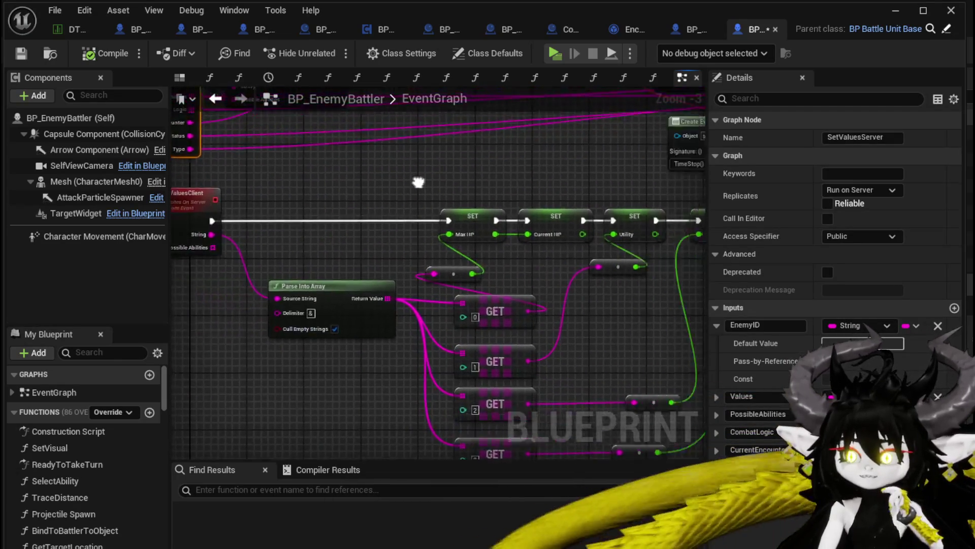
scroll(364, 215, down, 2)
scroll(376, 322, up, 3)
mouse_move(376, 322)
mouse_down()
mouse_move(429, 340)
mouse_move(316, 327)
mouse_move(190, 341)
mouse_move(187, 358)
mouse_up()
scroll(429, 340, down, 2)
scroll(315, 319, up, 2)
scroll(315, 318, down, 2)
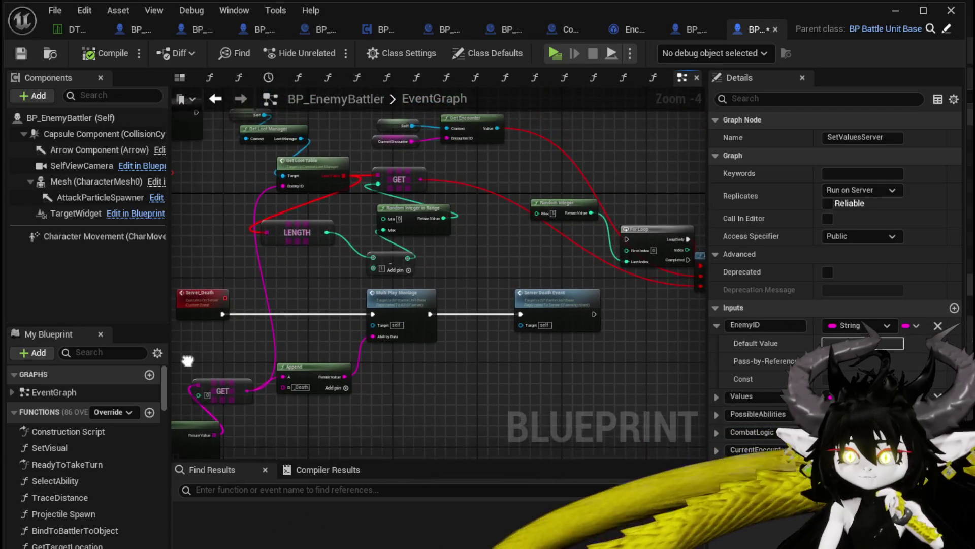
scroll(314, 287, up, 2)
scroll(314, 287, down, 2)
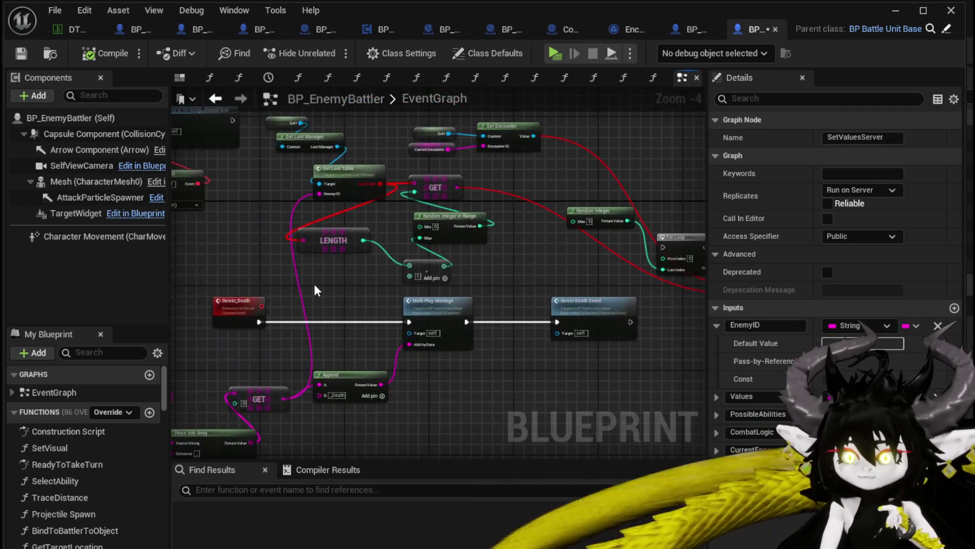
scroll(315, 291, up, 2)
scroll(325, 409, down, 1)
mouse_move(318, 413)
mouse_down()
mouse_move(324, 315)
mouse_move(285, 371)
mouse_up()
drag(254, 127, 538, 253)
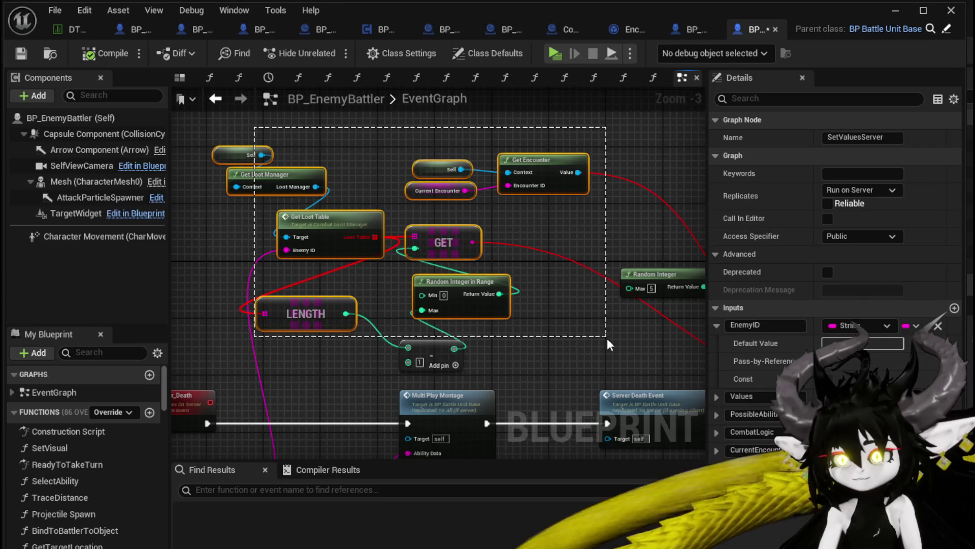
mouse_move(594, 344)
mouse_down()
mouse_move(592, 196)
mouse_move(316, 189)
mouse_up()
key(Delete)
drag(368, 160, 645, 271)
key(Delete)
- Shift SET Current Encounter beside Get Encounter, then compile and save the blueprint
mouse_move(322, 260)
mouse_down()
mouse_move(447, 251)
mouse_move(502, 372)
mouse_move(434, 358)
mouse_move(497, 333)
mouse_up()
scroll(498, 333, down, 3)
mouse_move(366, 331)
mouse_down()
mouse_move(196, 224)
mouse_move(353, 303)
mouse_up()
scroll(380, 312, up, 5)
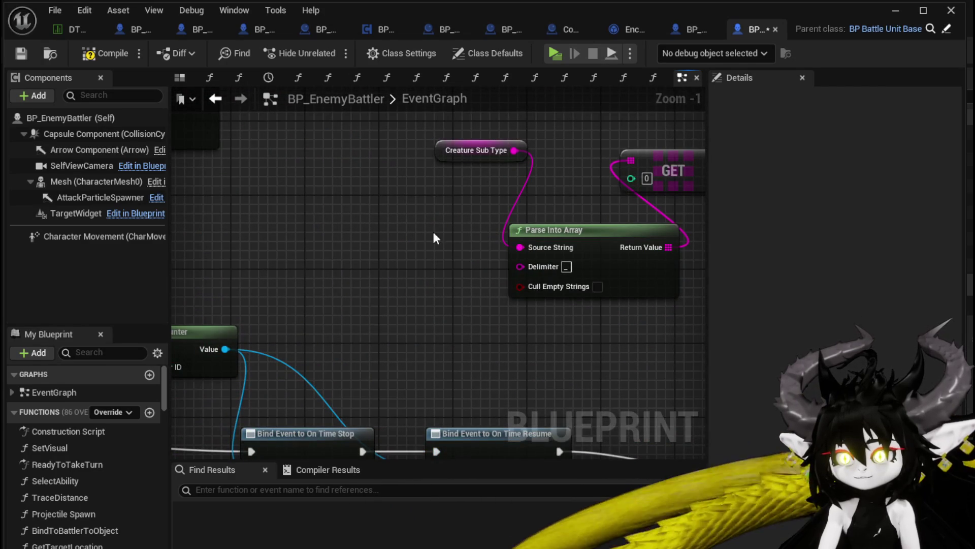
scroll(401, 268, down, 3)
drag(401, 268, 560, 201)
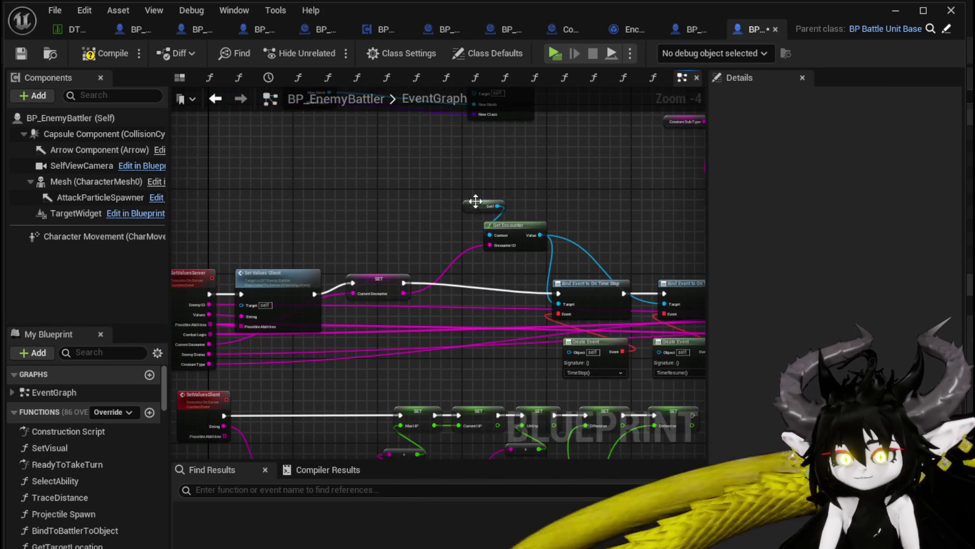
mouse_move(376, 278)
mouse_down()
mouse_move(403, 284)
mouse_move(393, 288)
mouse_move(492, 250)
mouse_up()
scroll(383, 264, up, 1)
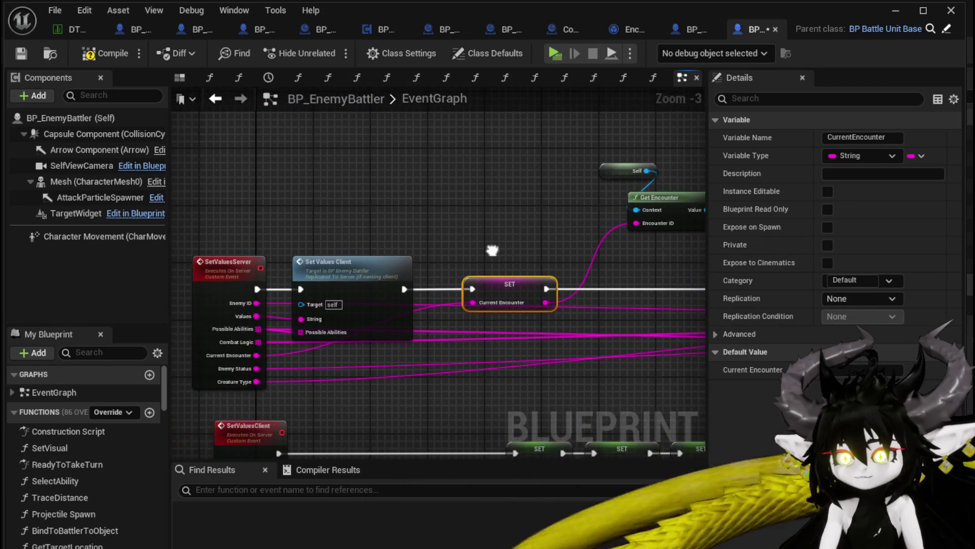
click(21, 53)
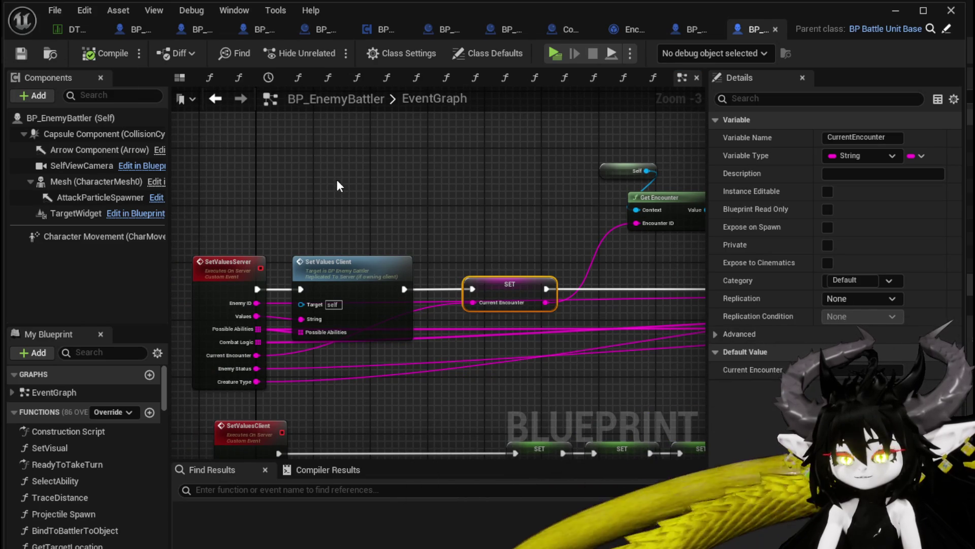
right_click(214, 261)
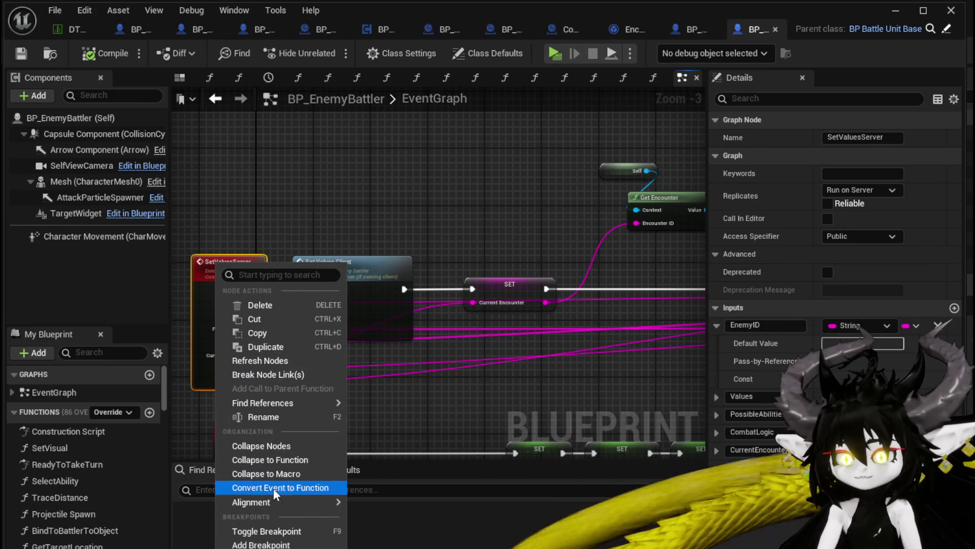
- Toggle a breakpoint on SetValuesServer and minimize the Blueprint editor to reveal L_DungeonCreationTest
click(264, 530)
click(356, 227)
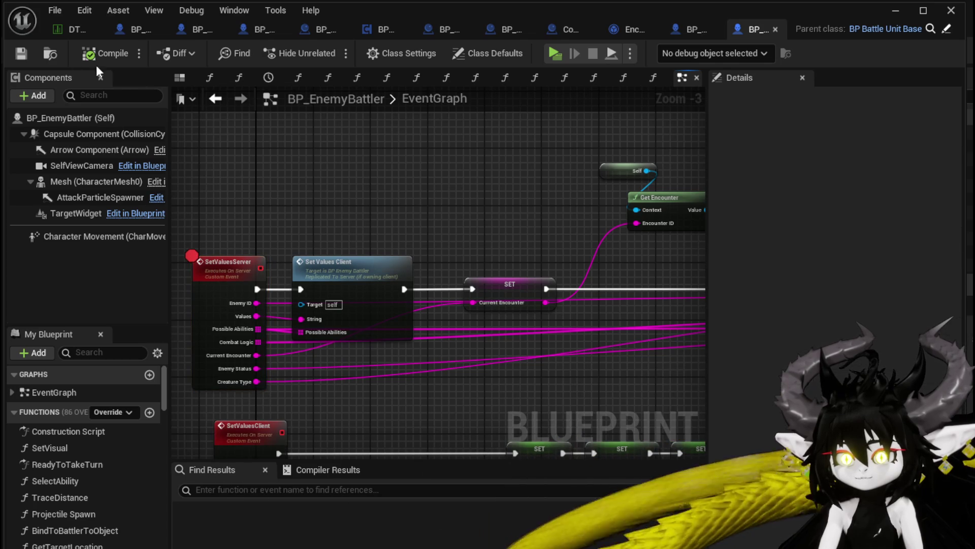
click(895, 11)
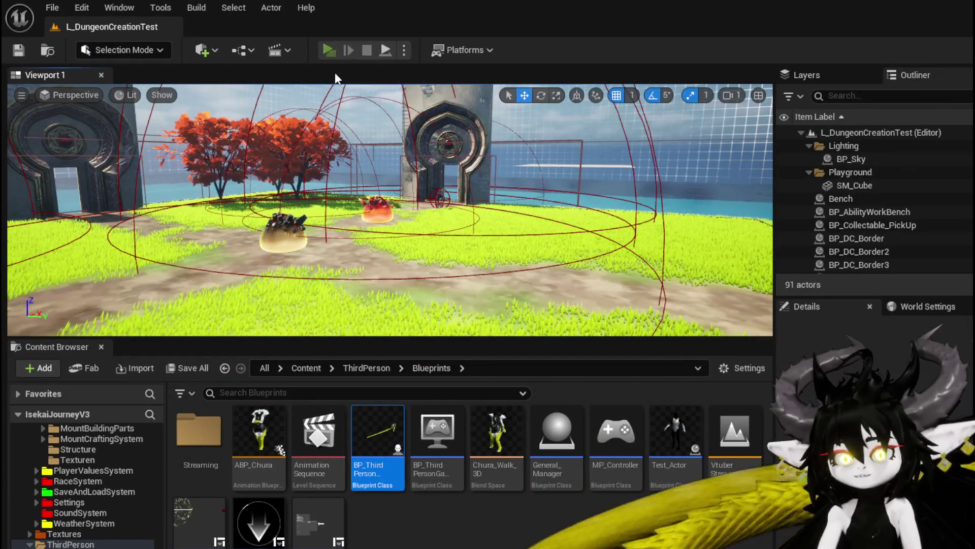
- Play the level, fly into the slimes, resume past the breakpoint, and play SummonSpawn
click(328, 49)
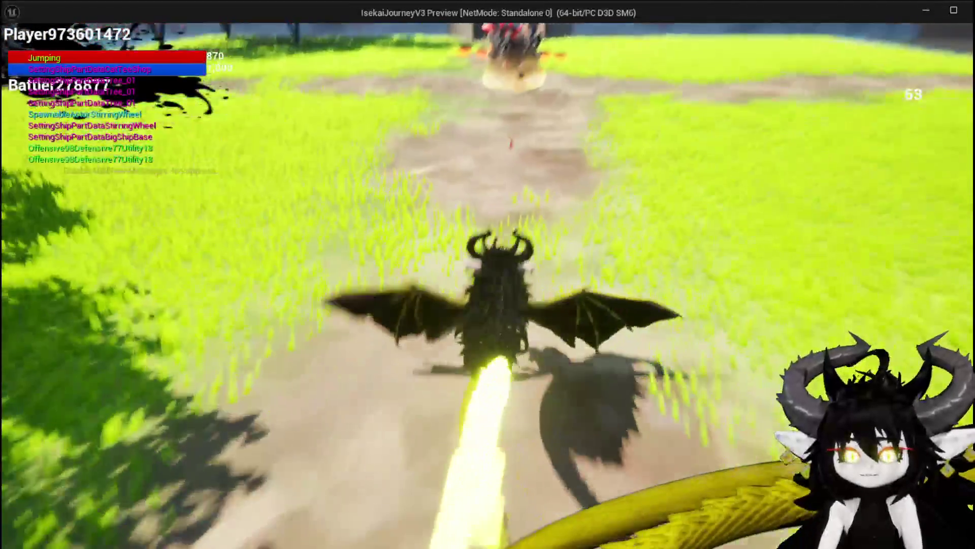
key(w)
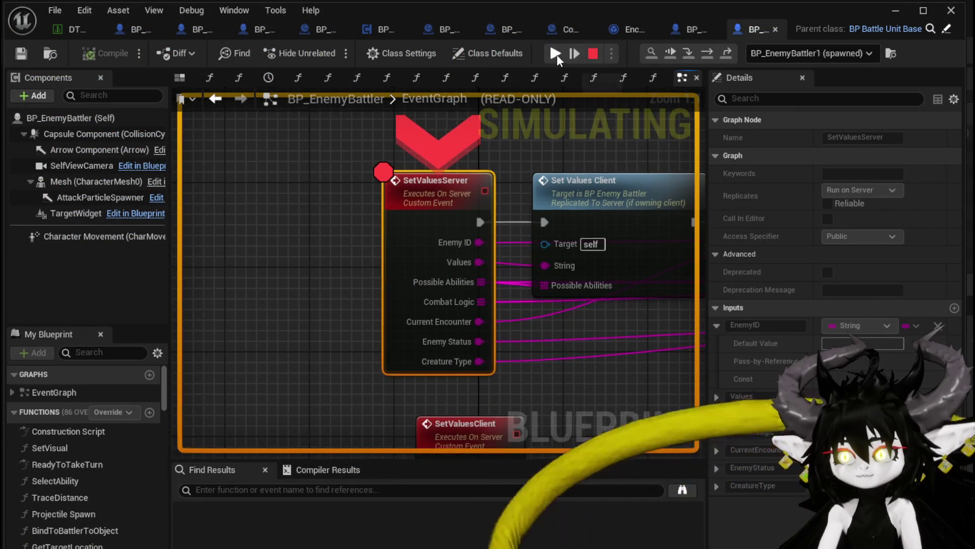
click(557, 54)
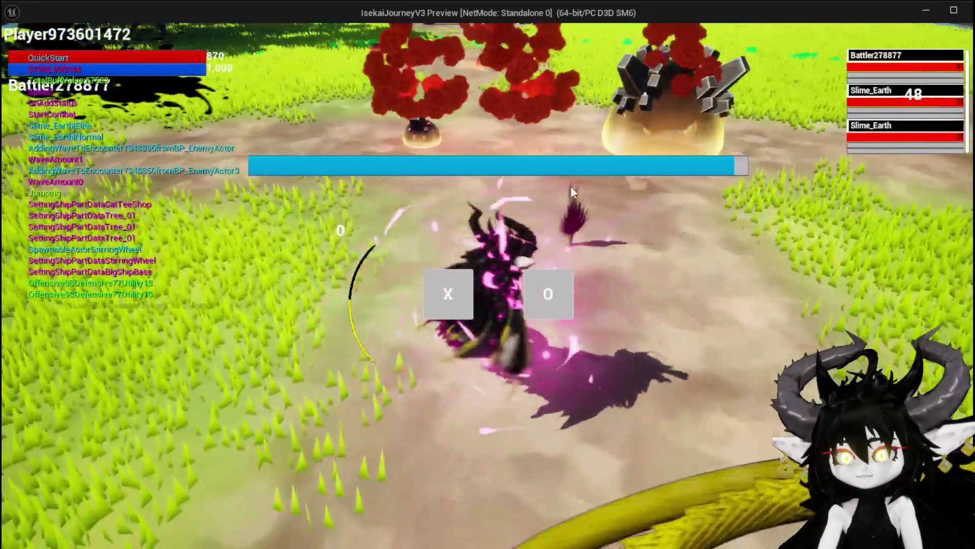
click(445, 288)
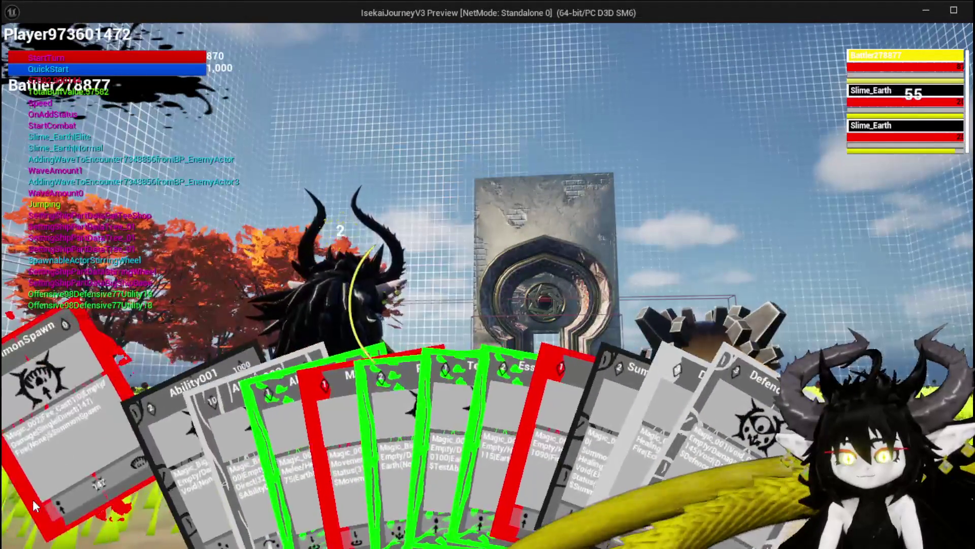
click(32, 499)
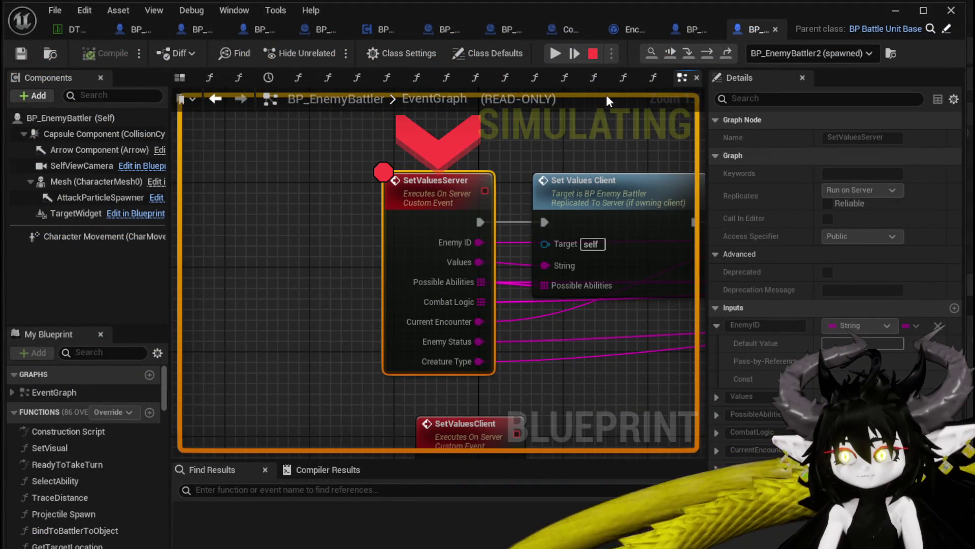
- Step over Set Values Client, SET Creature Type and SET Creature Sub Type, then stop playing
click(704, 59)
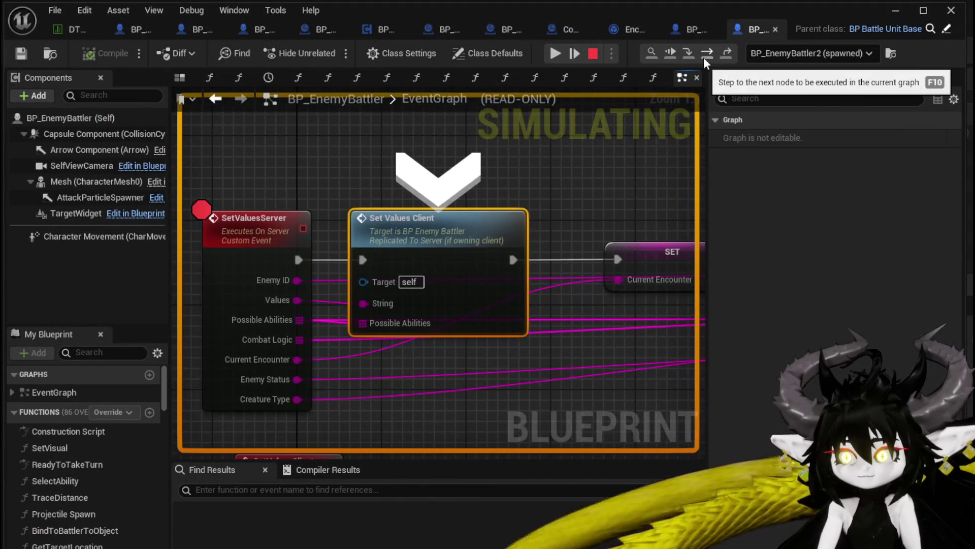
click(705, 59)
click(705, 60)
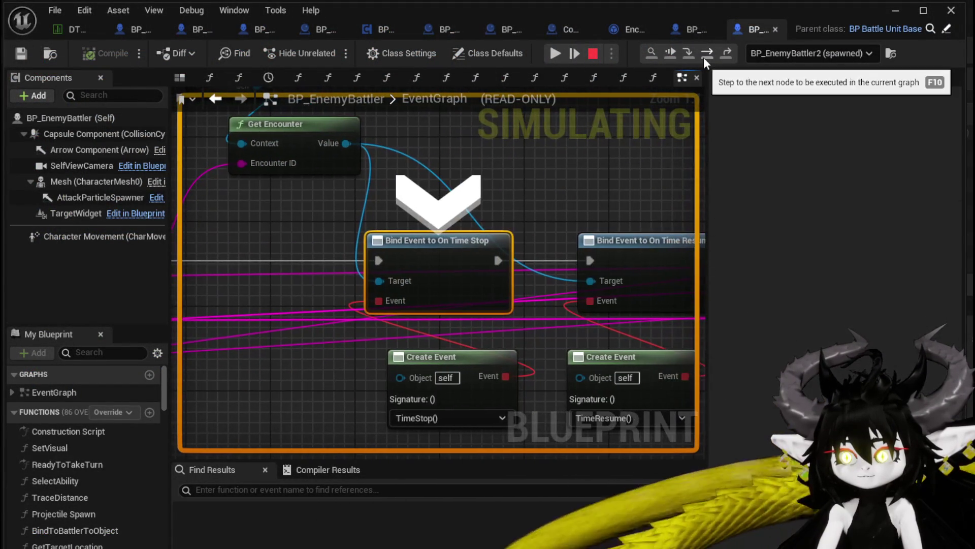
click(705, 59)
click(704, 58)
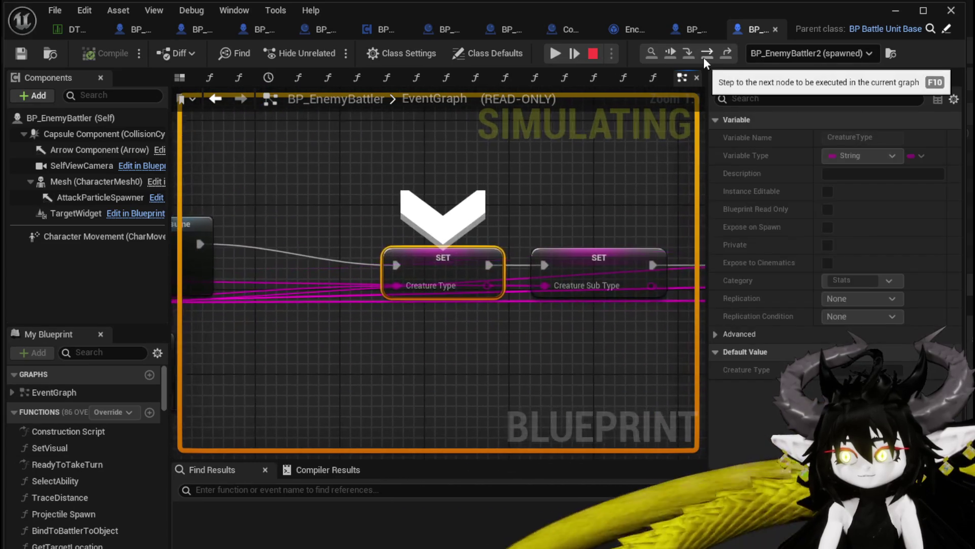
click(704, 59)
click(555, 53)
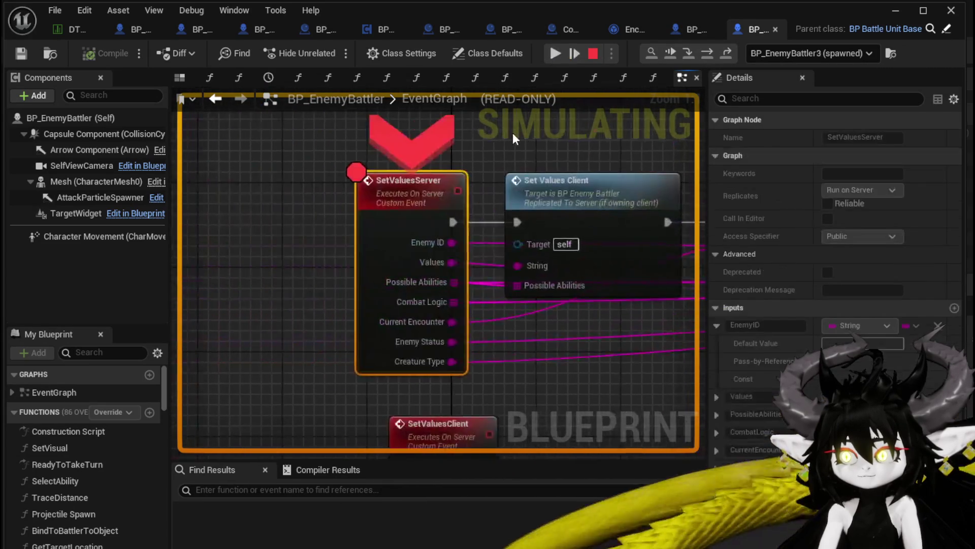
click(590, 52)
- Add a Print String node after the SET Current Encounter node
drag(619, 137, 413, 138)
double_click(416, 175)
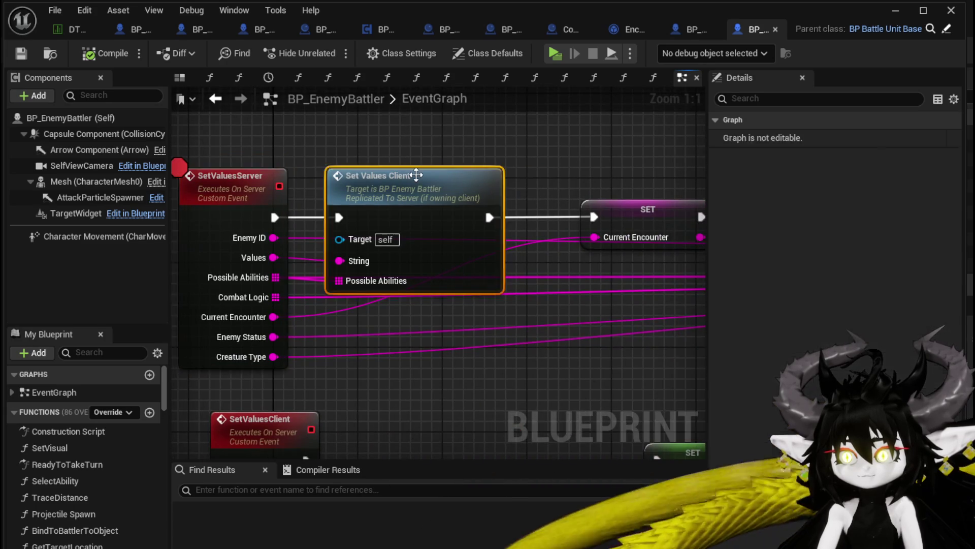
scroll(339, 234, down, 3)
mouse_move(287, 323)
mouse_down()
mouse_move(270, 290)
mouse_move(358, 263)
mouse_up()
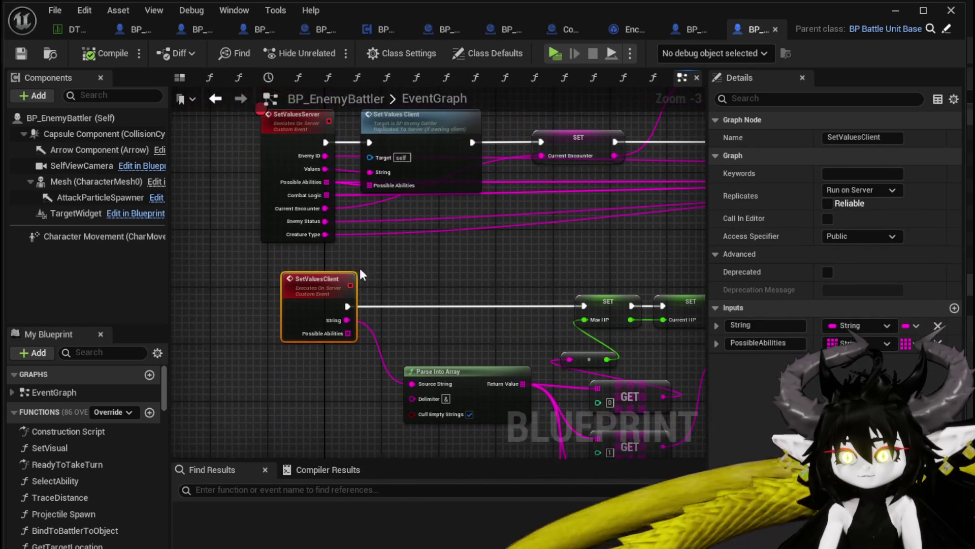
drag(321, 339, 332, 366)
mouse_move(292, 157)
mouse_down()
mouse_move(364, 217)
mouse_move(313, 223)
mouse_move(335, 244)
mouse_move(284, 252)
mouse_up()
mouse_move(456, 238)
mouse_down()
mouse_move(343, 237)
mouse_move(443, 204)
mouse_up()
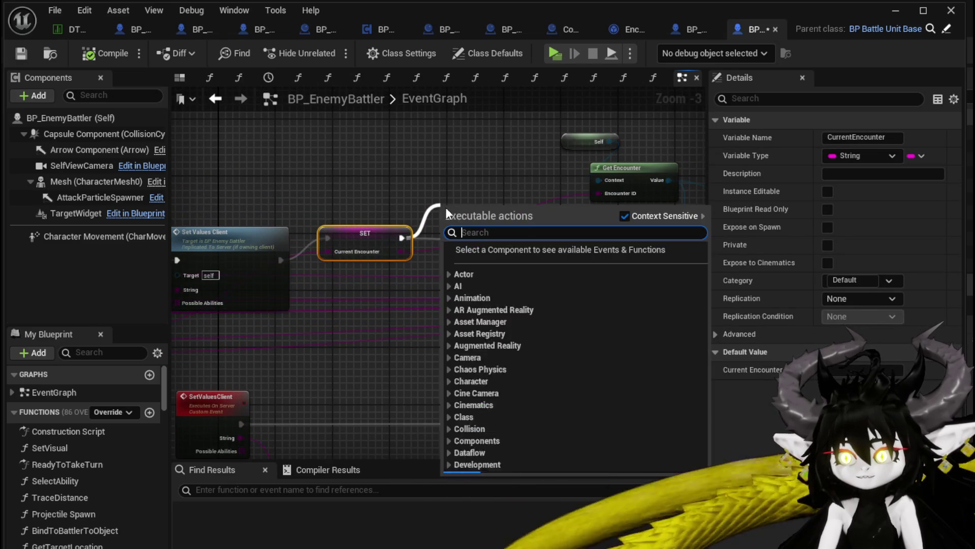
text(Print Stri)
key(Return)
- Add an Append node with 'AddingEnconter' as its A text
mouse_move(458, 225)
mouse_down()
mouse_move(485, 308)
mouse_move(390, 203)
mouse_up()
text(Appenf)
key(BackSpace)
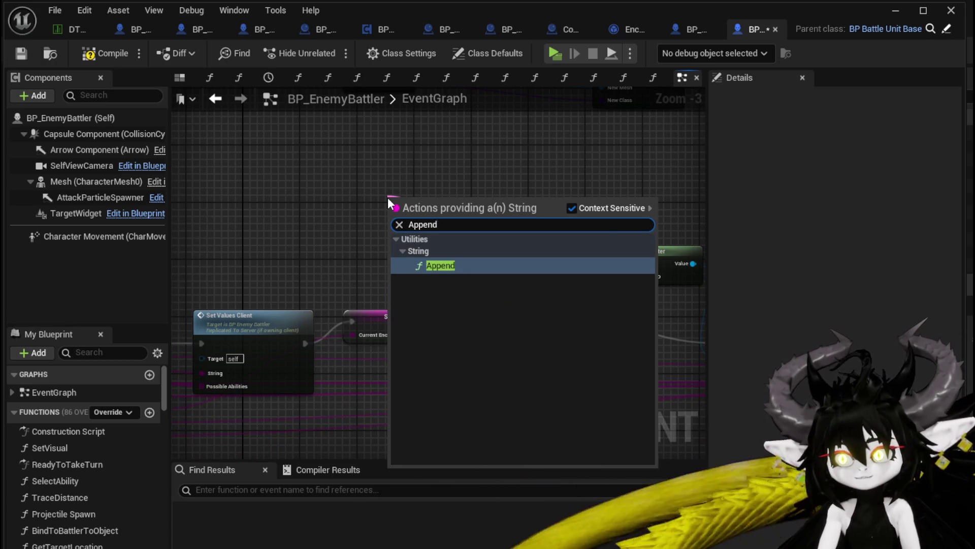
key(Return)
scroll(428, 211, up, 3)
click(397, 213)
text(AddingEnconter)
- Wire Current Encounter into Append B, print in magenta for 70 seconds, and compile
drag(417, 391, 374, 237)
click(363, 350)
click(363, 351)
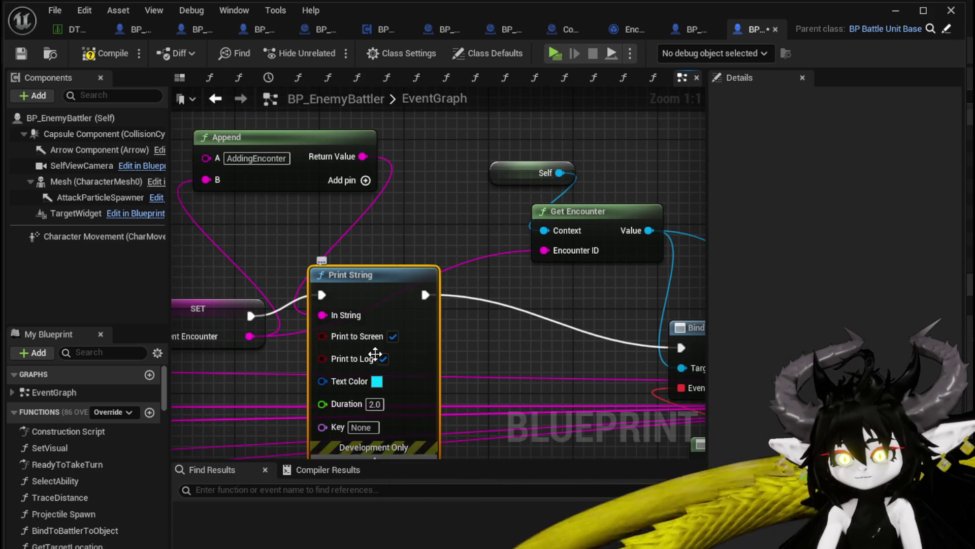
click(372, 381)
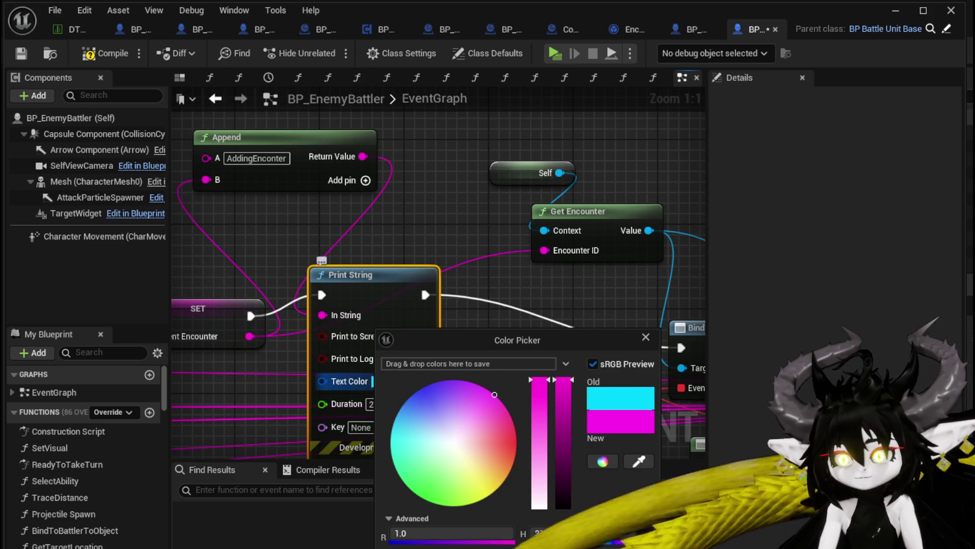
click(355, 404)
text(70)
click(490, 311)
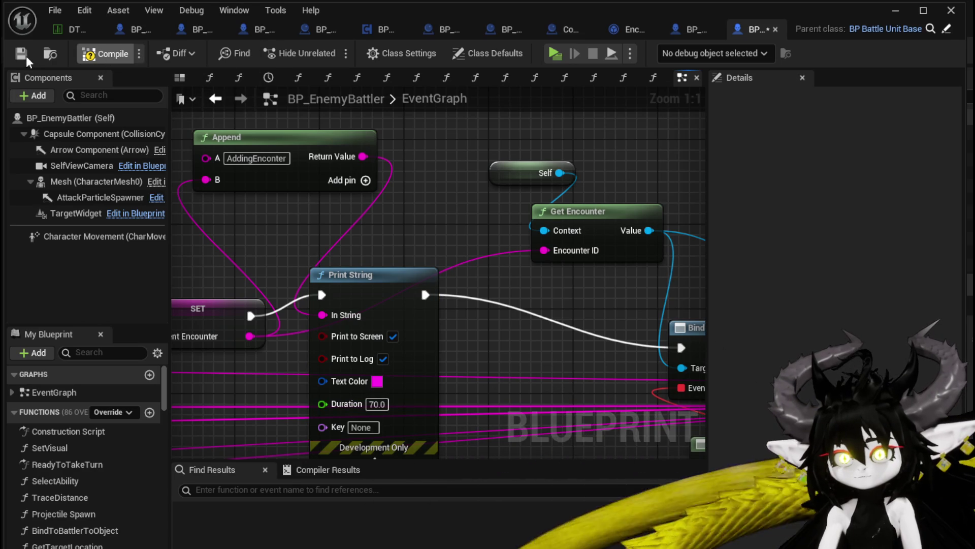
click(23, 55)
scroll(631, 150, down, 3)
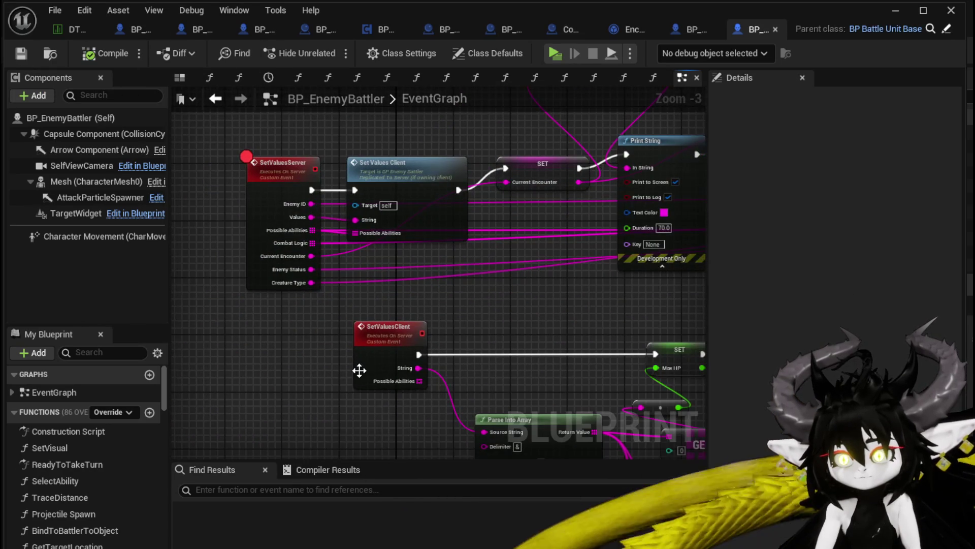
- Remove the PossibleAbilities input, refresh Set Values Client, recompile cleanly, and return to the level
click(361, 369)
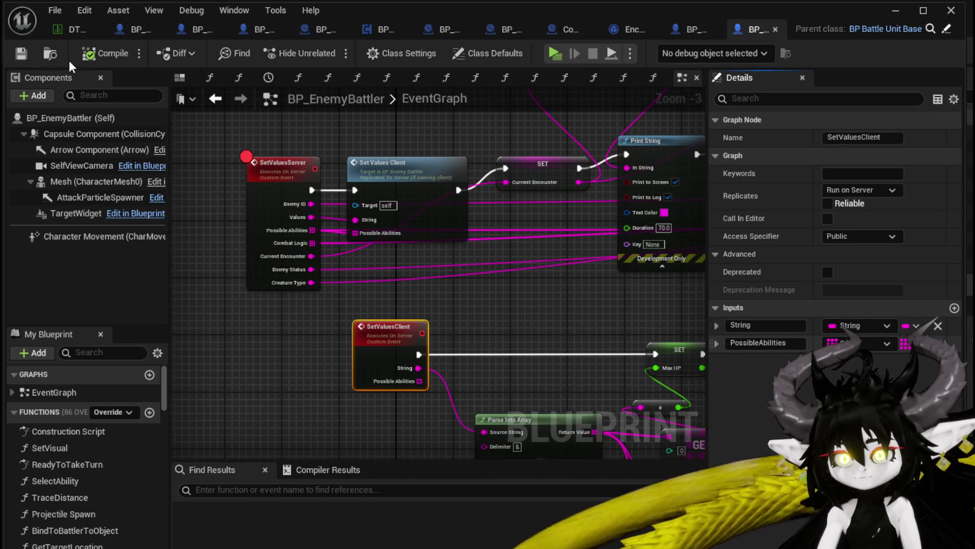
click(110, 53)
alt+click(361, 234)
click(316, 358)
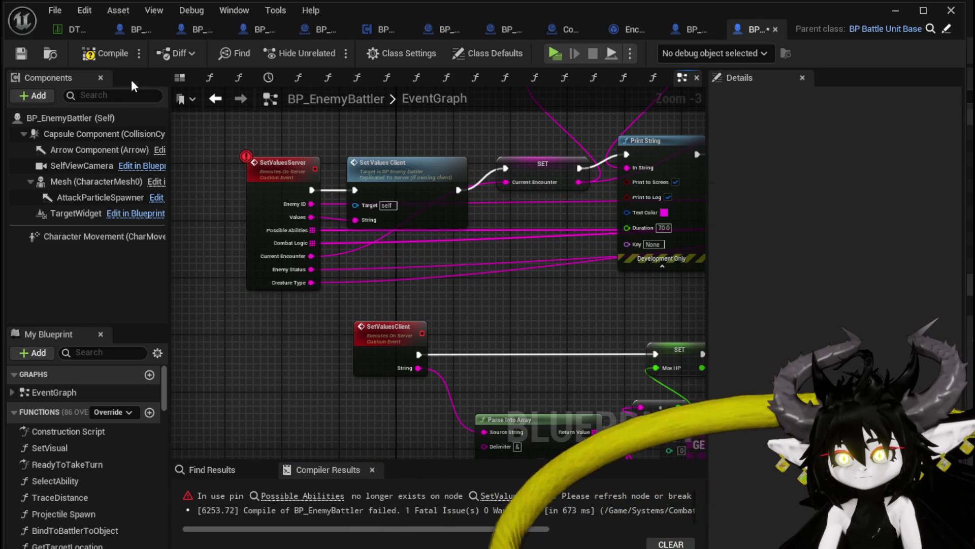
click(16, 52)
mouse_move(433, 331)
mouse_down()
mouse_move(261, 207)
mouse_move(305, 254)
mouse_move(325, 305)
mouse_move(363, 349)
mouse_up()
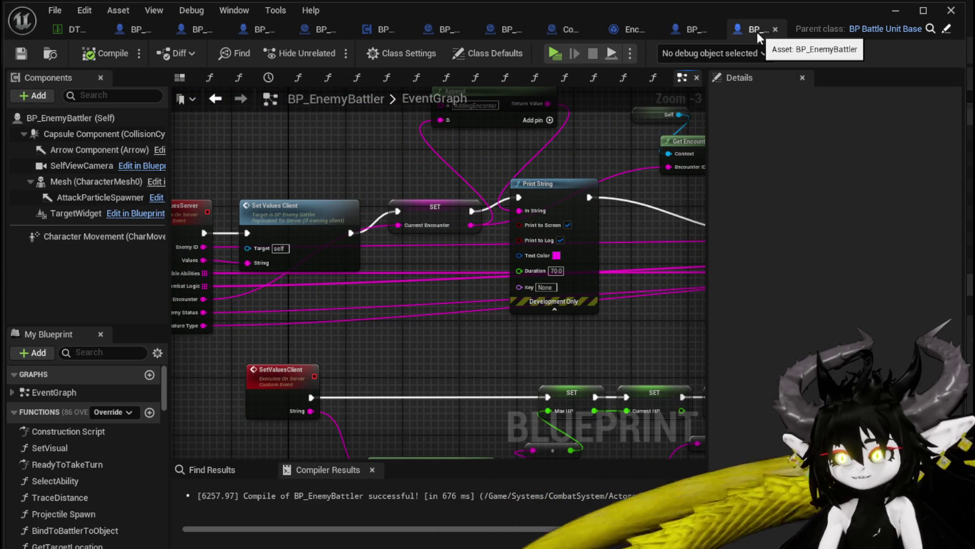
drag(311, 171, 404, 167)
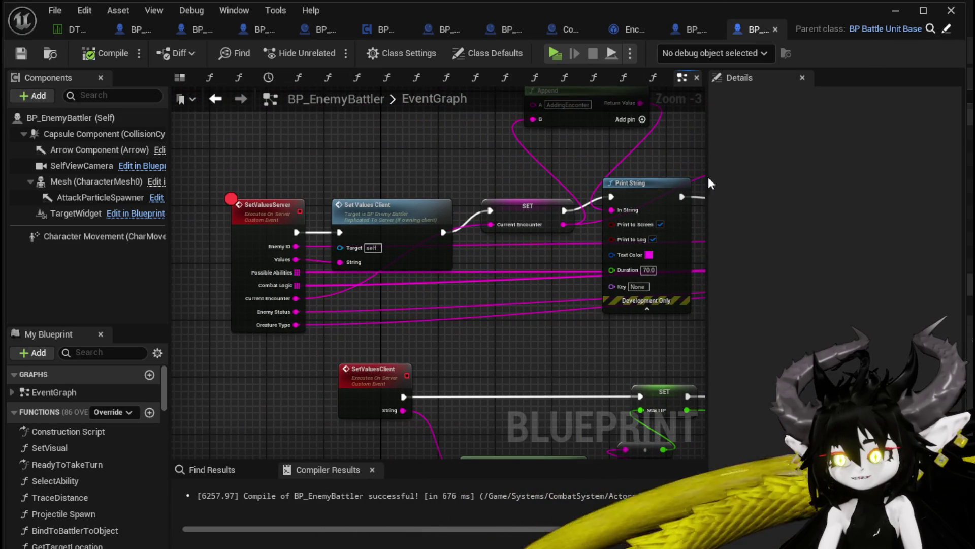
click(894, 15)
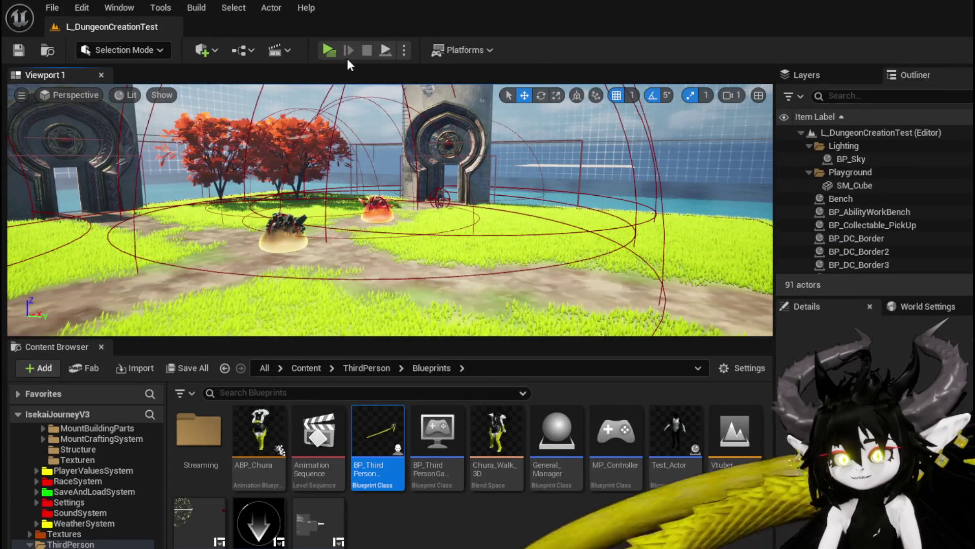
- Start a play session, disable the SetValuesServer breakpoint when it pauses, and resume
key(alt+p)
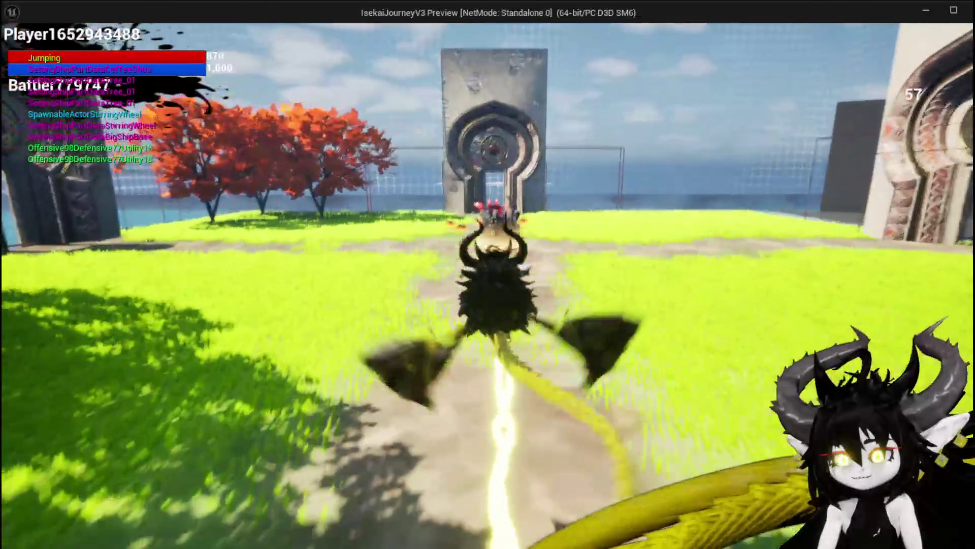
key(w)
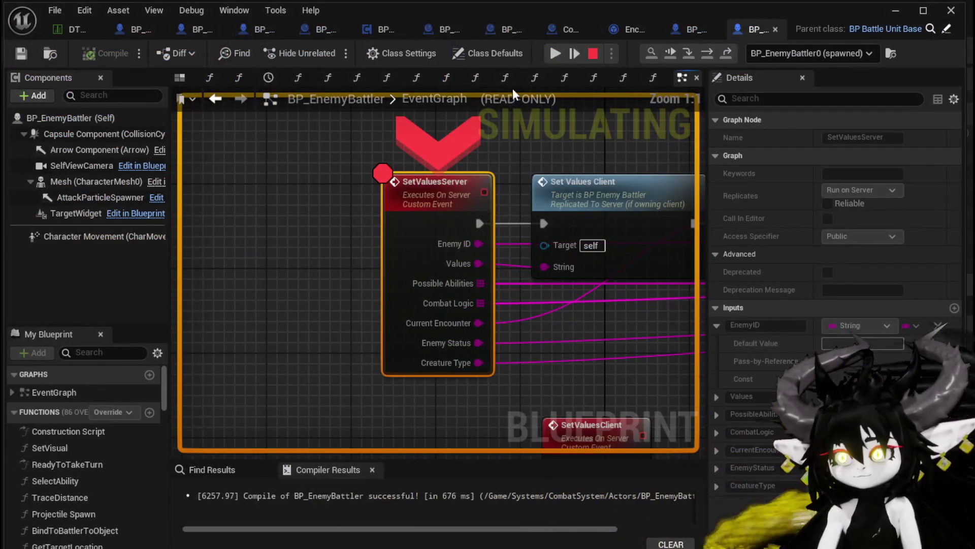
right_click(449, 179)
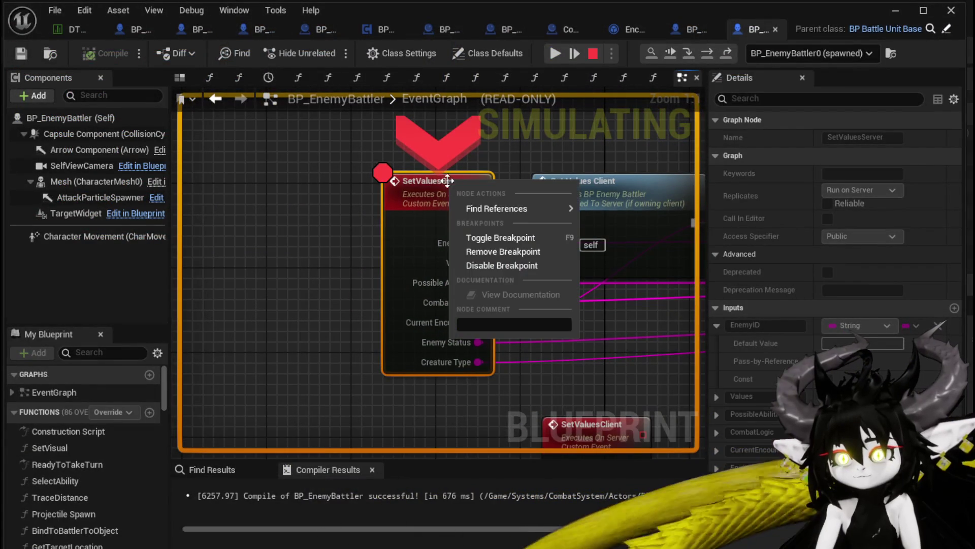
click(505, 266)
click(555, 54)
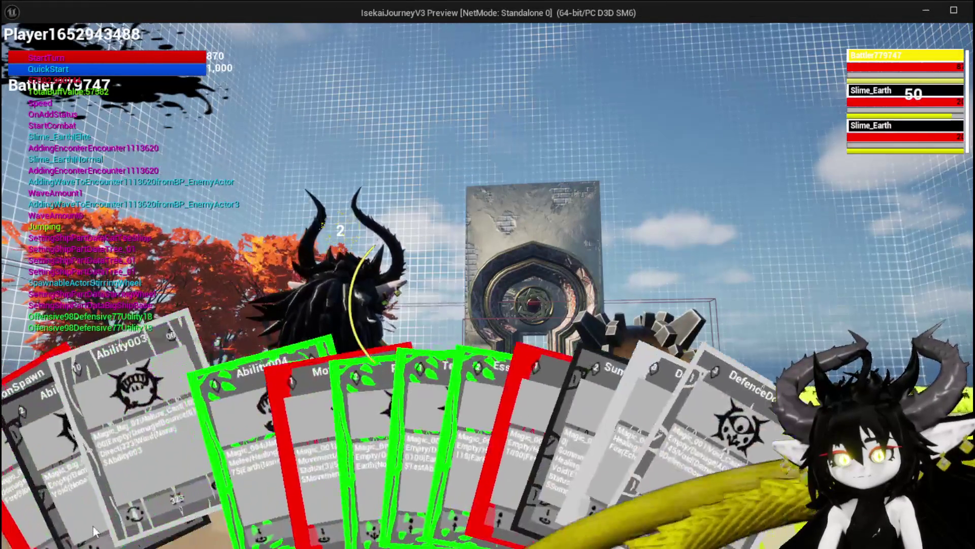
- Play the SummonSpawn card on Slime_Earth, then end the session with Esc
drag(31, 492, 453, 389)
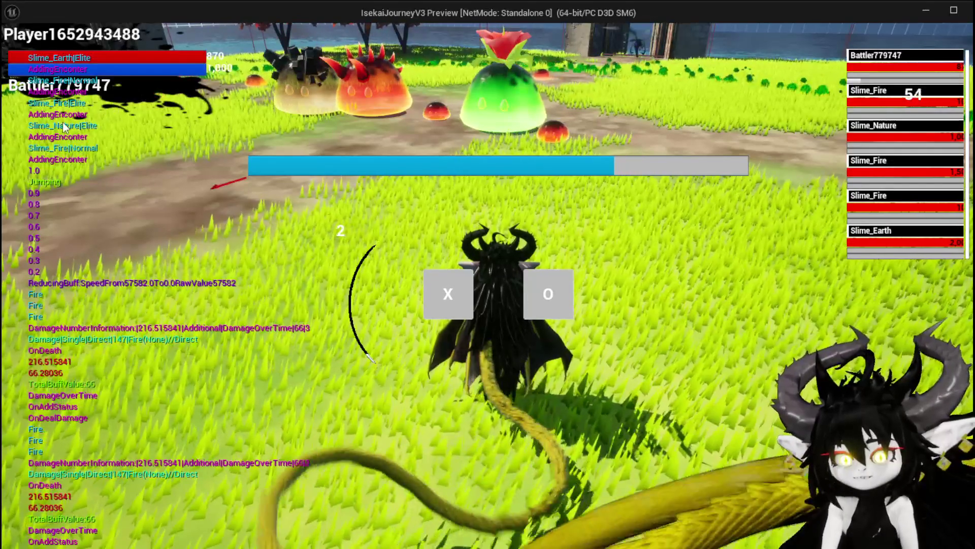
key(Escape)
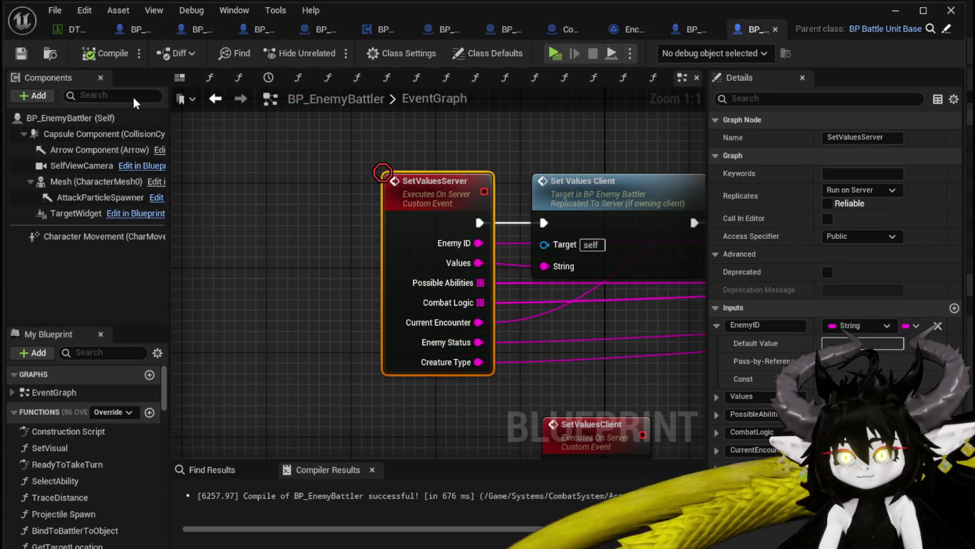
drag(384, 389, 384, 389)
scroll(320, 272, down, 3)
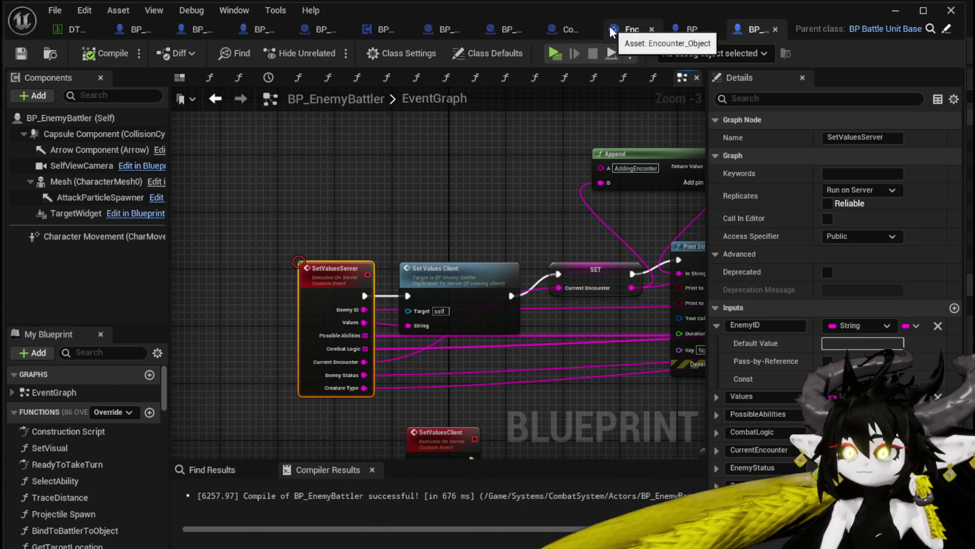
- In Encounter_Object, open the SpawnNewEnemyWave graph and then the Spawn Enemy Actor function
click(629, 29)
drag(398, 259, 213, 239)
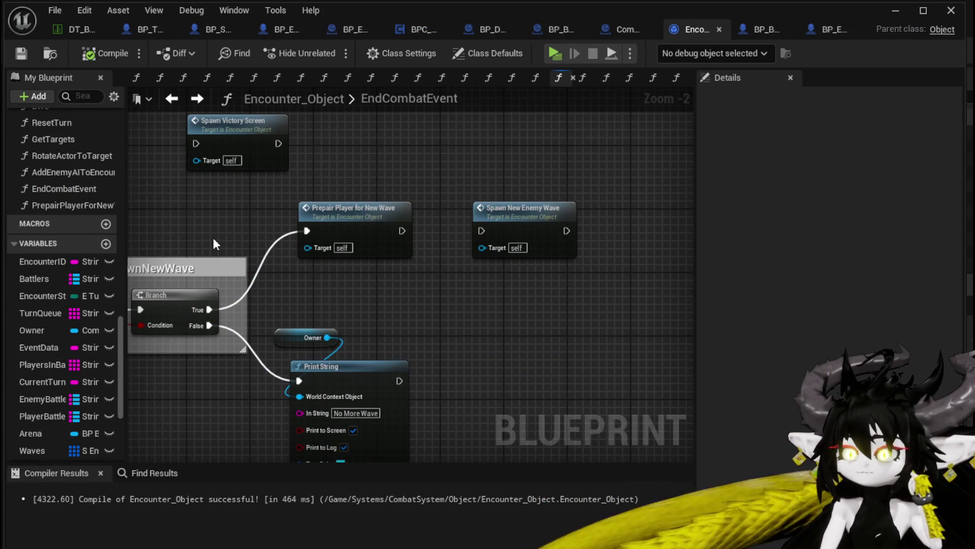
click(530, 220)
double_click(524, 212)
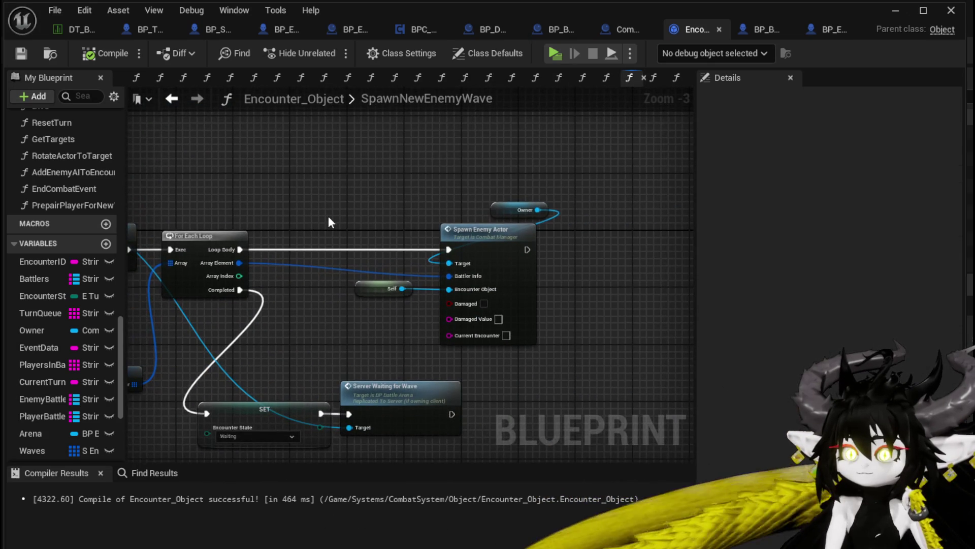
drag(329, 218, 310, 181)
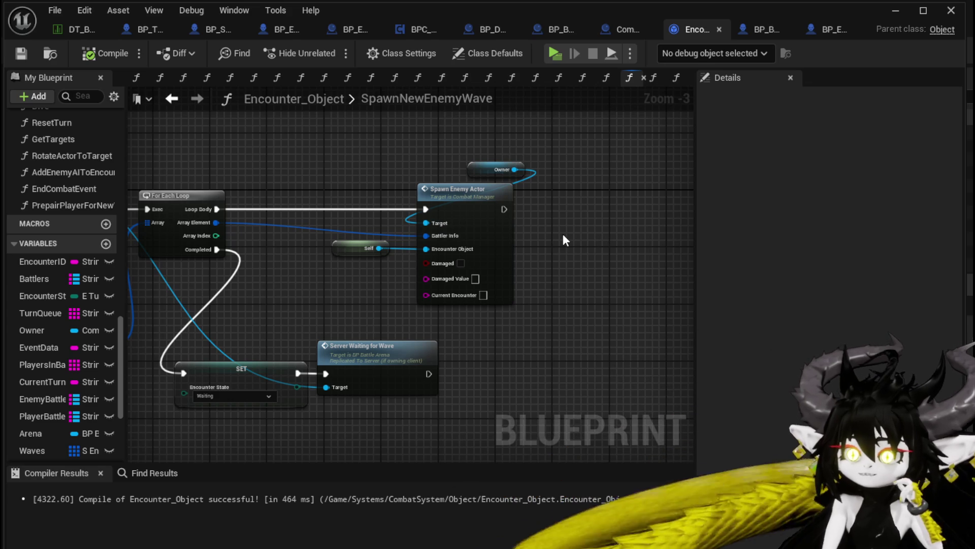
double_click(495, 219)
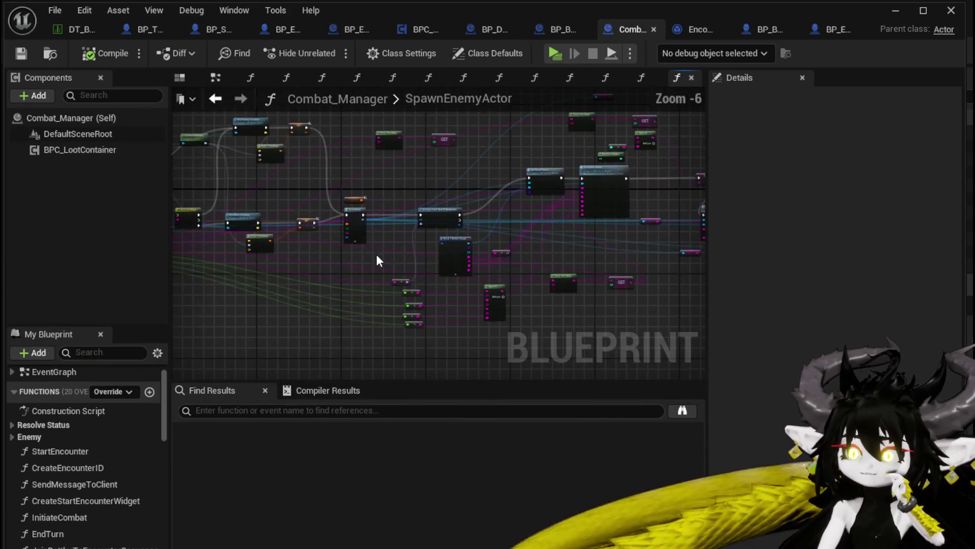
- Trace SpawnEnemyActor's SpawnActor and data table lookup through to Set Values Server
scroll(377, 254, up, 5)
mouse_move(337, 241)
mouse_down()
mouse_move(428, 224)
mouse_move(285, 227)
mouse_move(215, 241)
mouse_move(355, 355)
mouse_move(274, 335)
mouse_move(273, 274)
mouse_move(283, 248)
mouse_move(293, 312)
mouse_up()
scroll(216, 241, down, 1)
mouse_move(498, 269)
mouse_down()
mouse_move(488, 310)
mouse_move(152, 213)
mouse_move(190, 169)
mouse_up()
mouse_move(575, 156)
mouse_down()
mouse_move(293, 106)
mouse_move(241, 113)
mouse_move(250, 261)
mouse_move(227, 327)
mouse_up()
drag(558, 231, 322, 143)
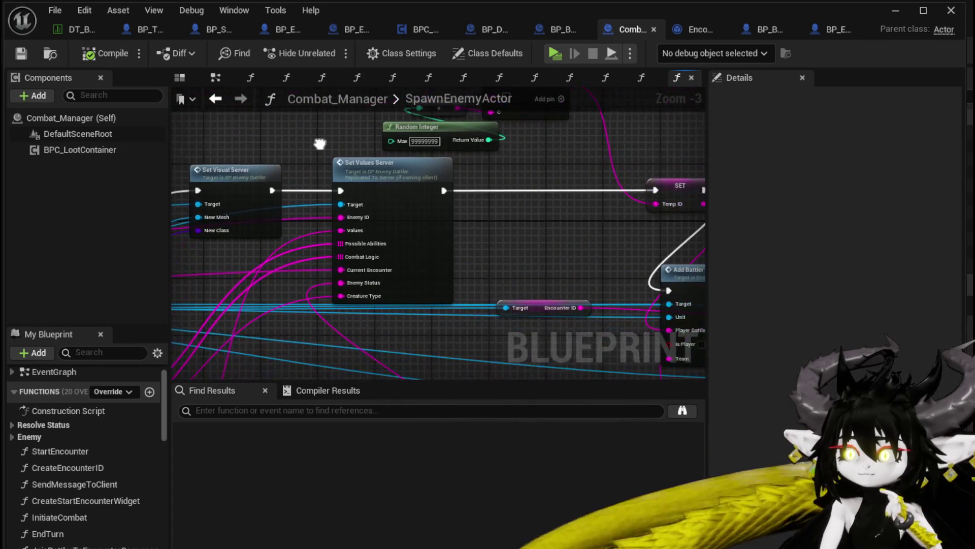
mouse_move(448, 324)
mouse_down()
mouse_move(562, 194)
mouse_move(523, 272)
mouse_up()
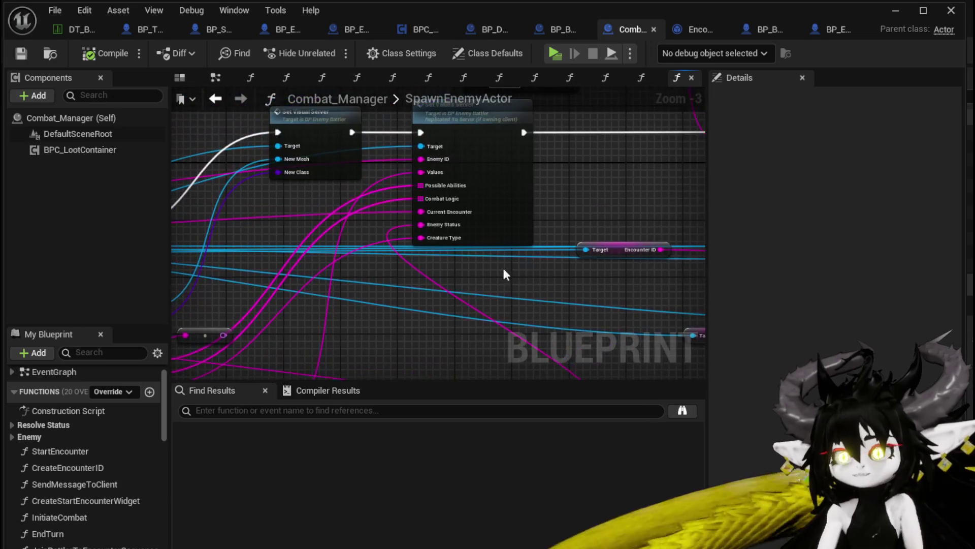
- Review the SpawnActor, Make Transform cluster and entry node, then return to Encounter_Object
scroll(440, 227, up, 2)
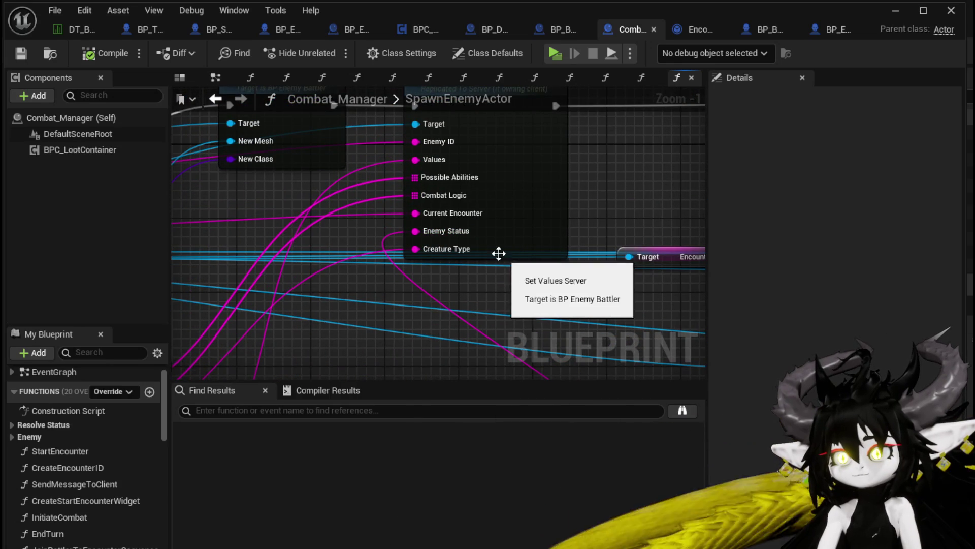
scroll(388, 215, down, 4)
mouse_move(389, 214)
mouse_down()
mouse_move(320, 313)
mouse_move(510, 308)
mouse_up()
scroll(315, 279, up, 4)
drag(315, 279, 258, 342)
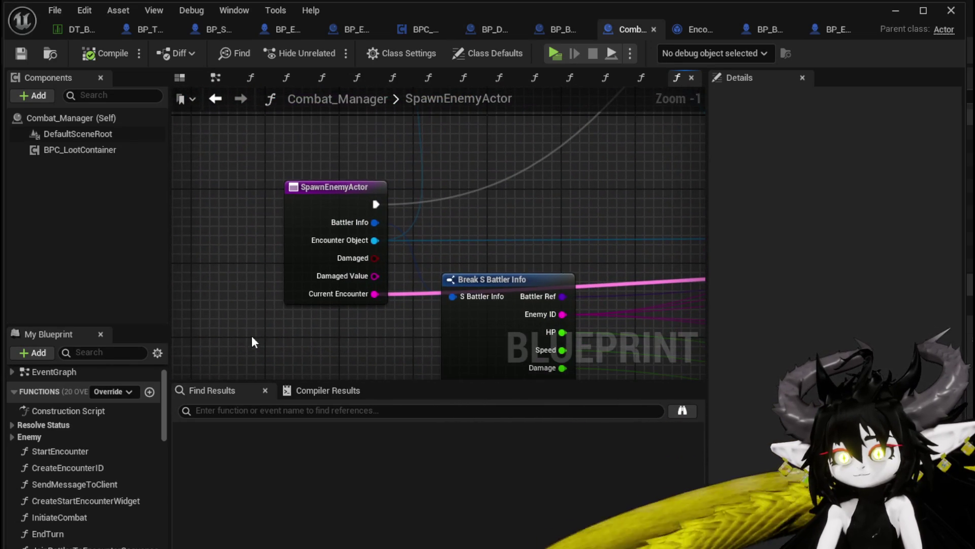
drag(355, 135, 358, 135)
click(361, 136)
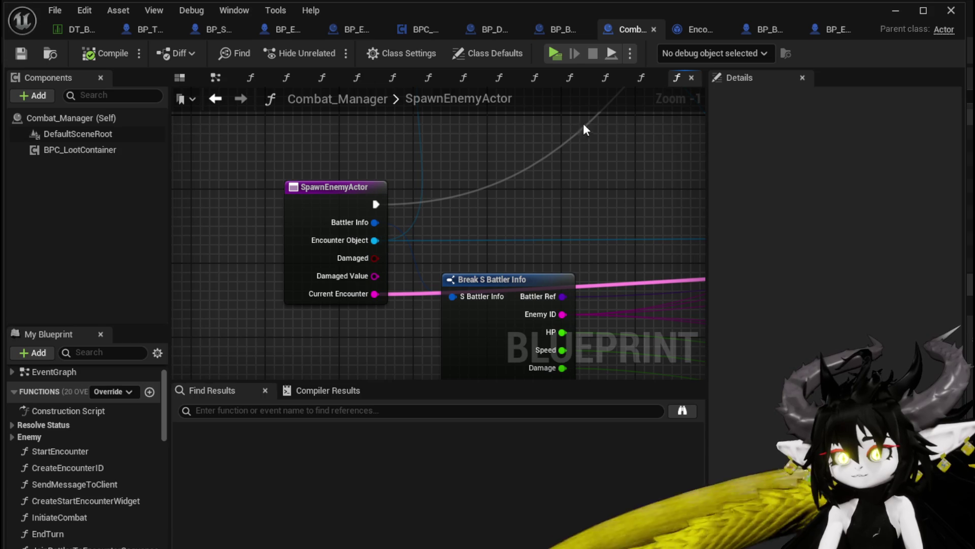
click(694, 31)
scroll(419, 306, up, 2)
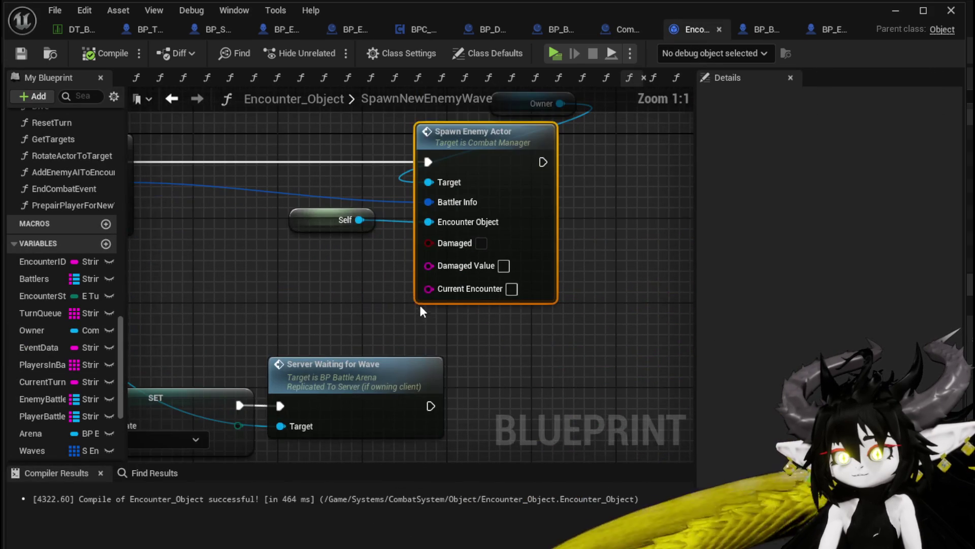
- Connect EncounterID to Spawn Enemy Actor's Current Encounter pin, compile, and minimize to the level
mouse_move(302, 317)
mouse_down()
mouse_move(436, 298)
mouse_move(309, 362)
mouse_up()
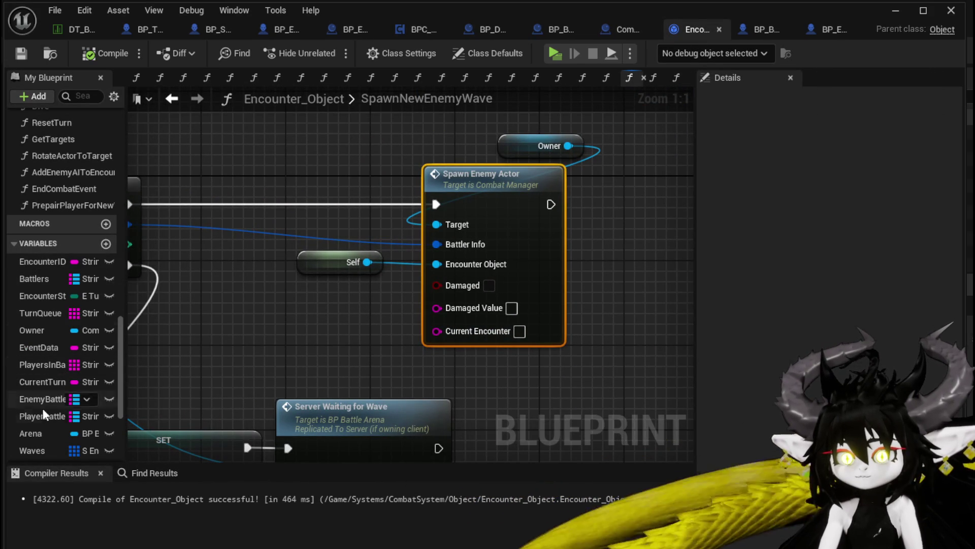
drag(46, 261, 441, 324)
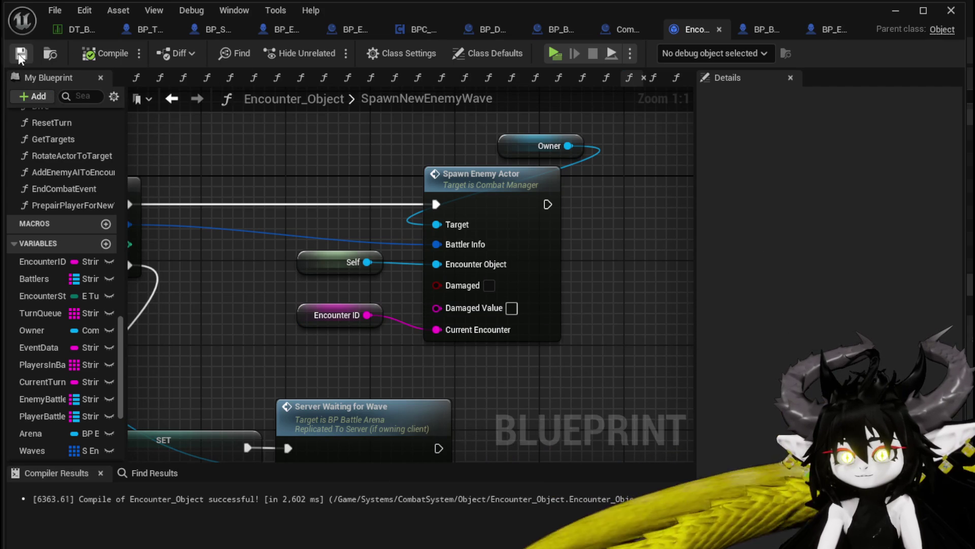
drag(468, 134, 513, 131)
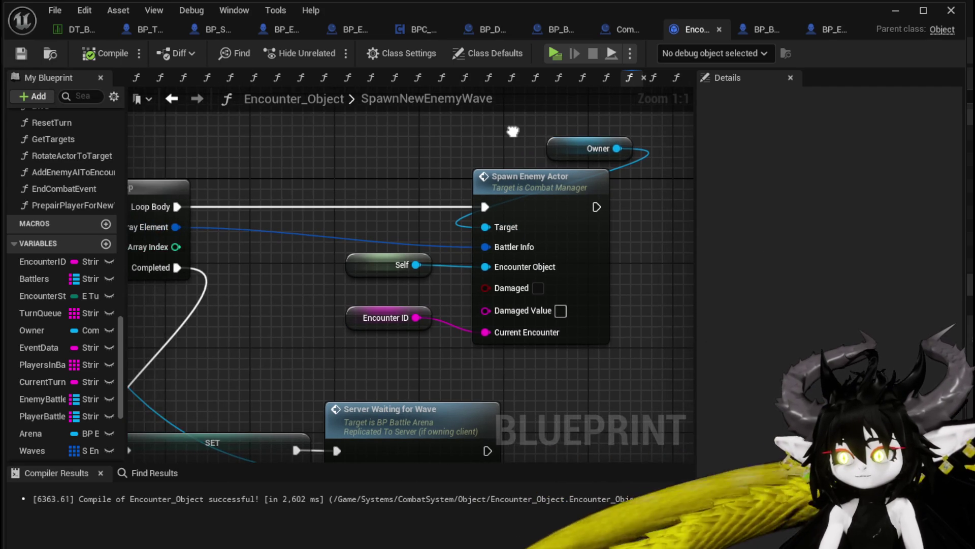
click(894, 10)
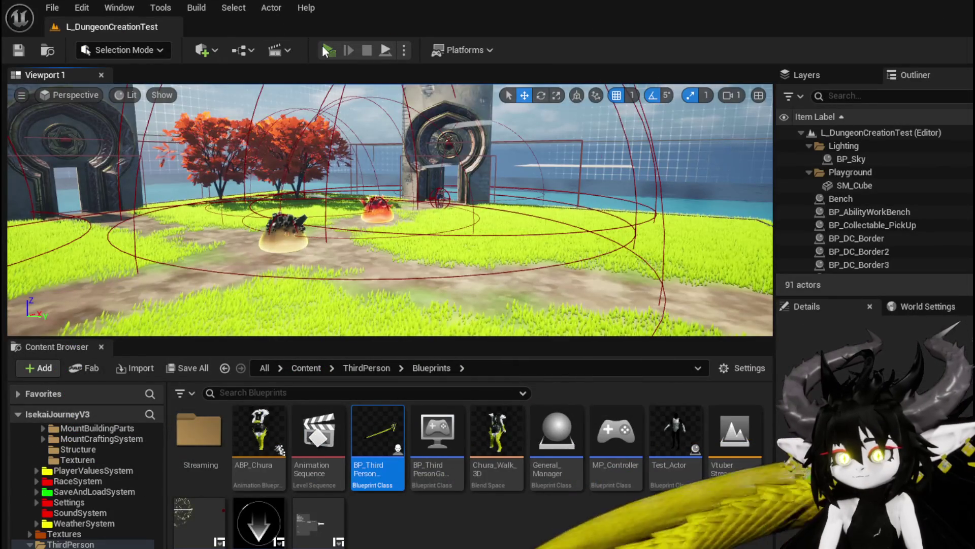
- Start a play test, engage the earth slime, play SummonSpawn and switch targets with E
click(322, 44)
click(434, 174)
key(w)
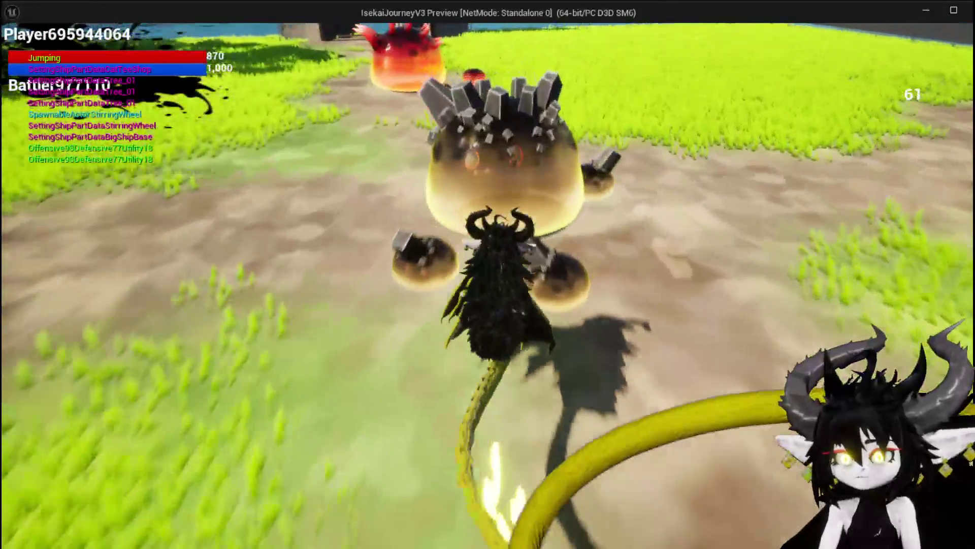
click(487, 274)
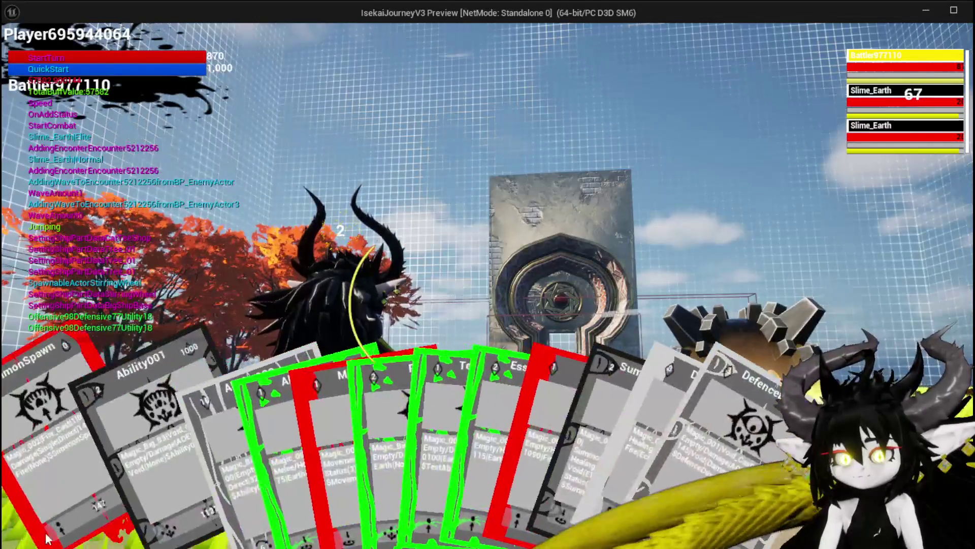
click(36, 531)
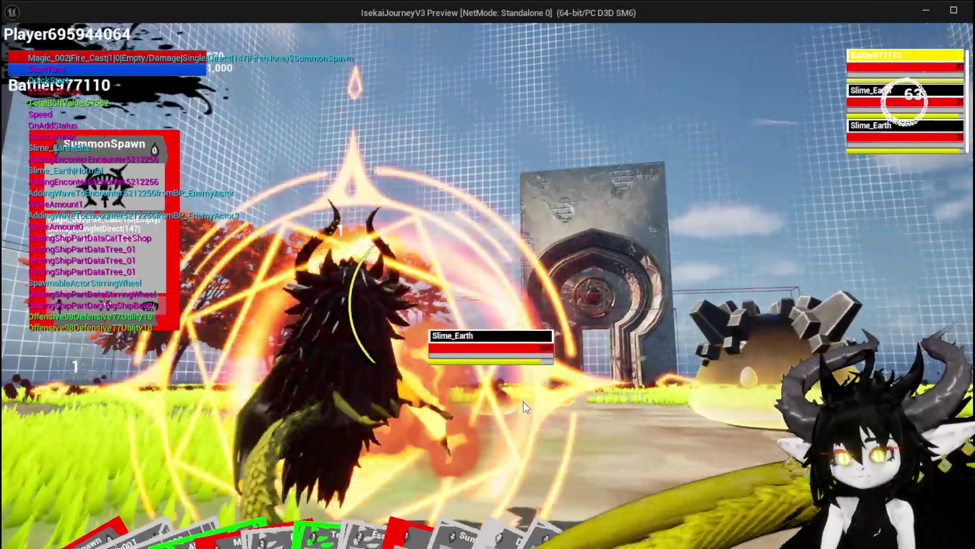
key(e)
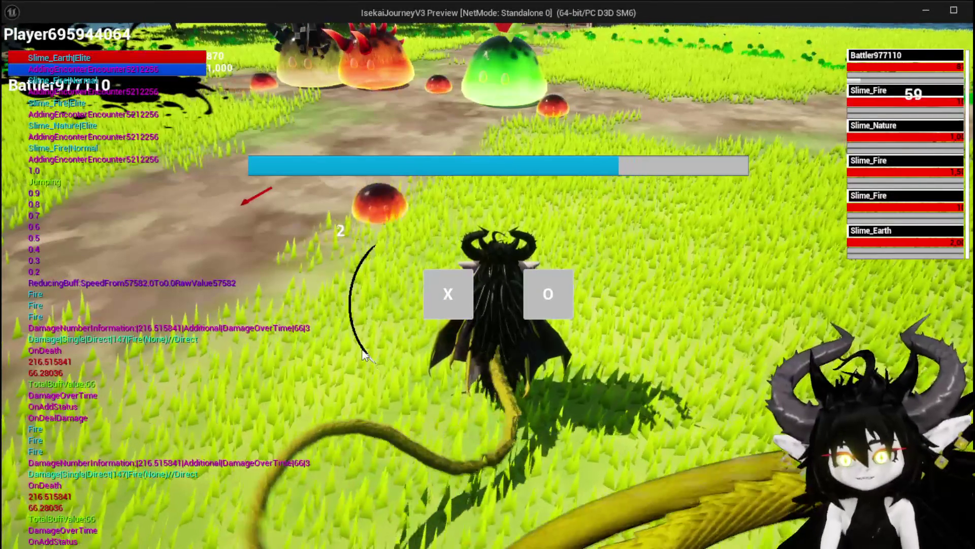
- Continue the turn, then play the Slow card and the Ability001 Void card on the slimes
click(442, 300)
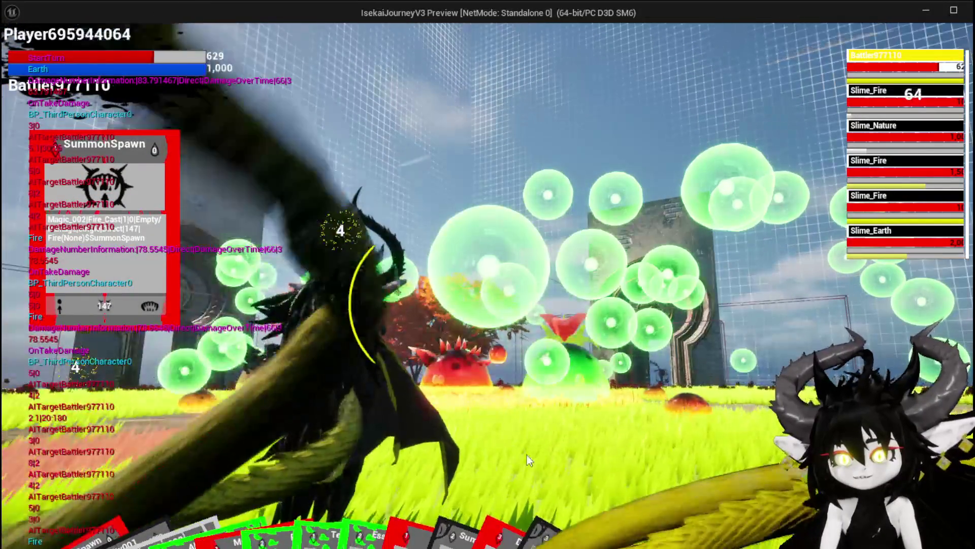
mouse_move(446, 487)
click(480, 437)
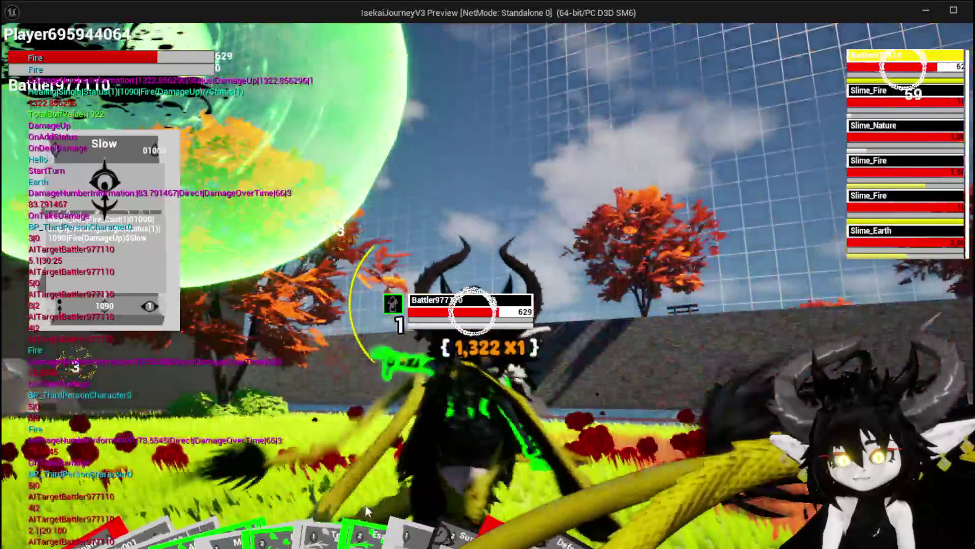
mouse_move(365, 504)
click(49, 511)
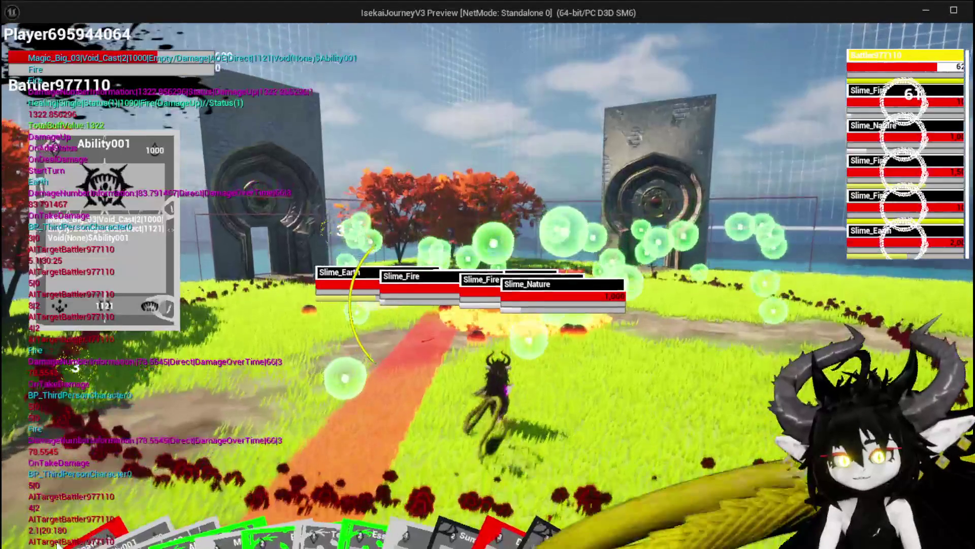
- Cycle targets through Slime_Fire, Slime_Nature, Slime_Fire and Slime_Earth until all die, then stop the play test
mouse_move(528, 425)
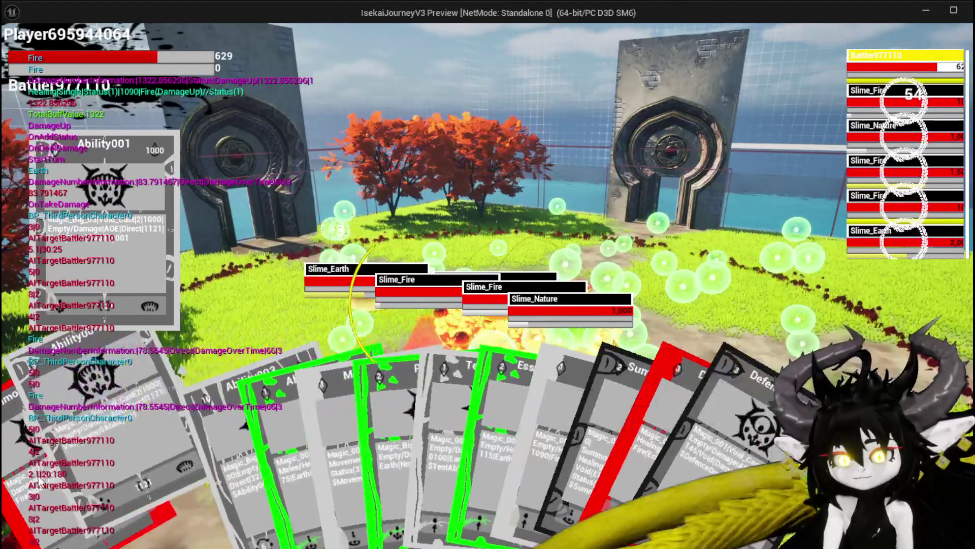
key(e)
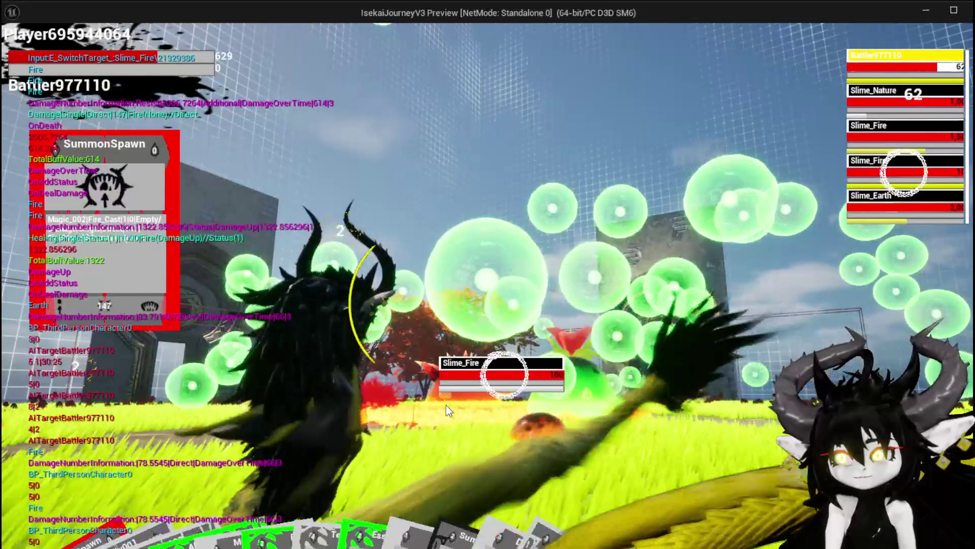
key(e)
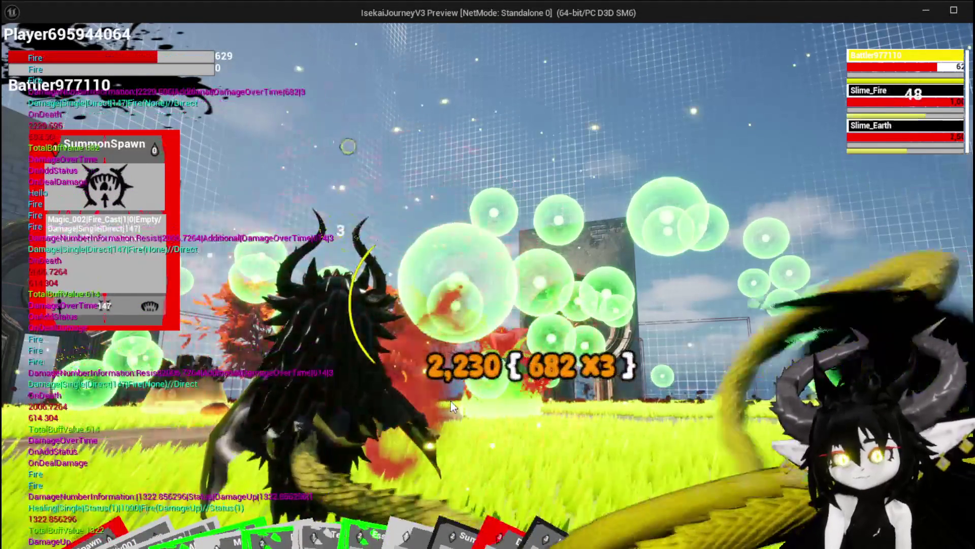
key(e)
key(e)
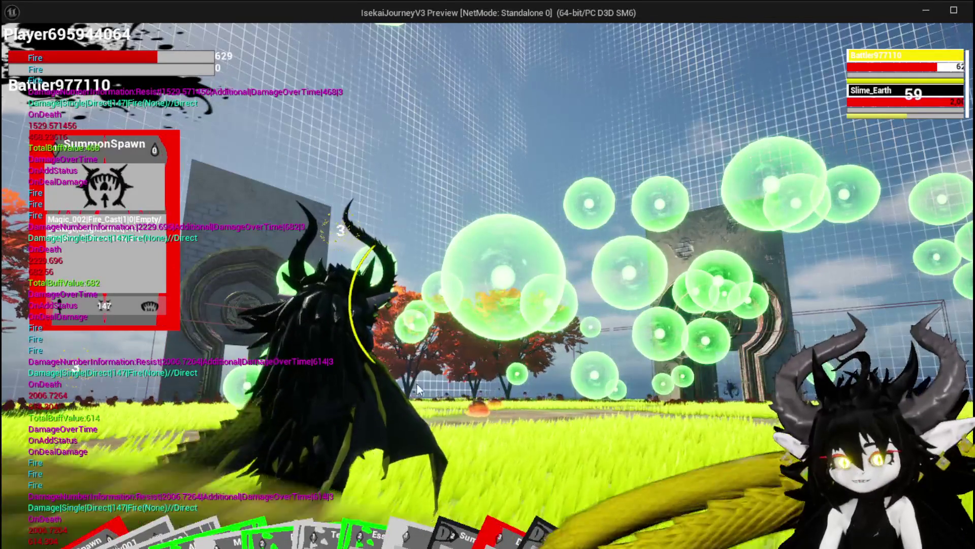
key(e)
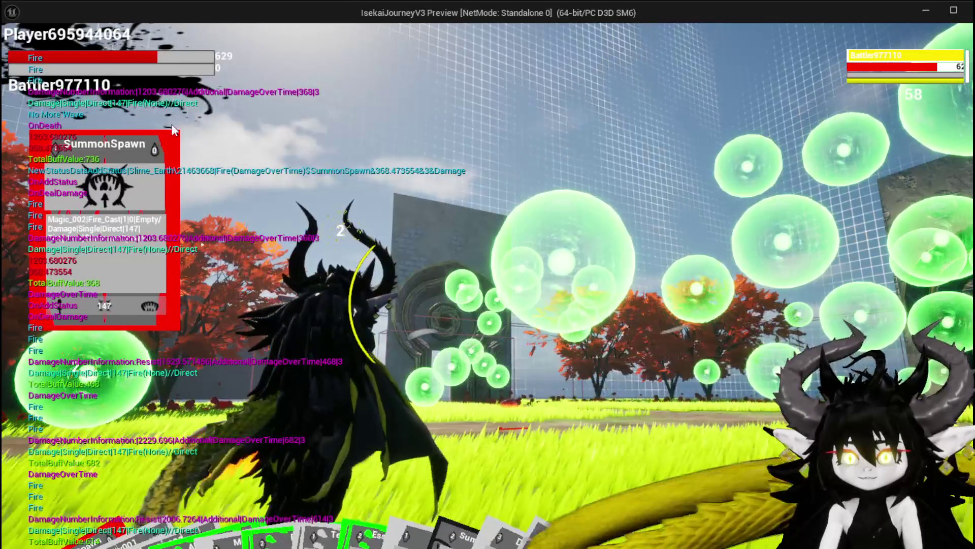
key(Escape)
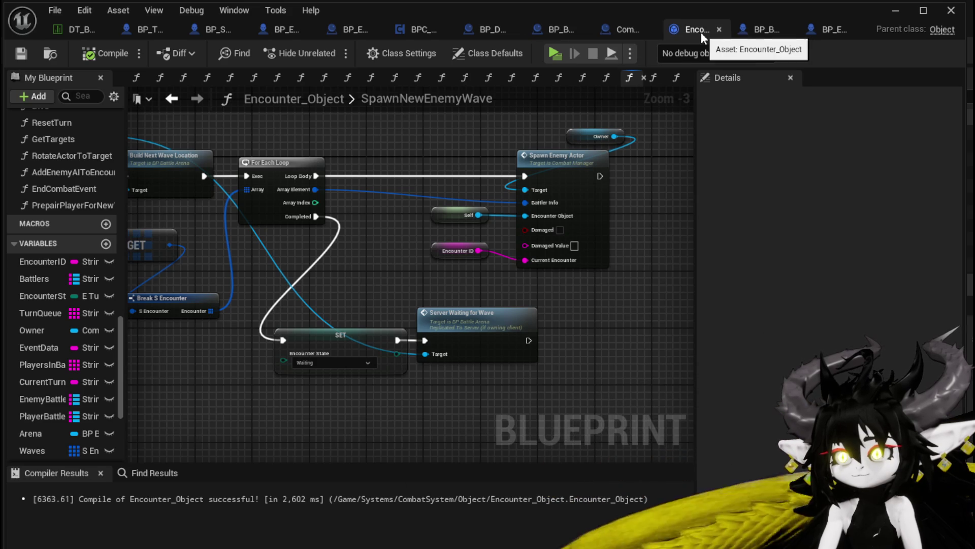
- In EndCombatEvent, move Spawn Victory Screen below the SpawnNewWave branch and return to the level
double_click(74, 189)
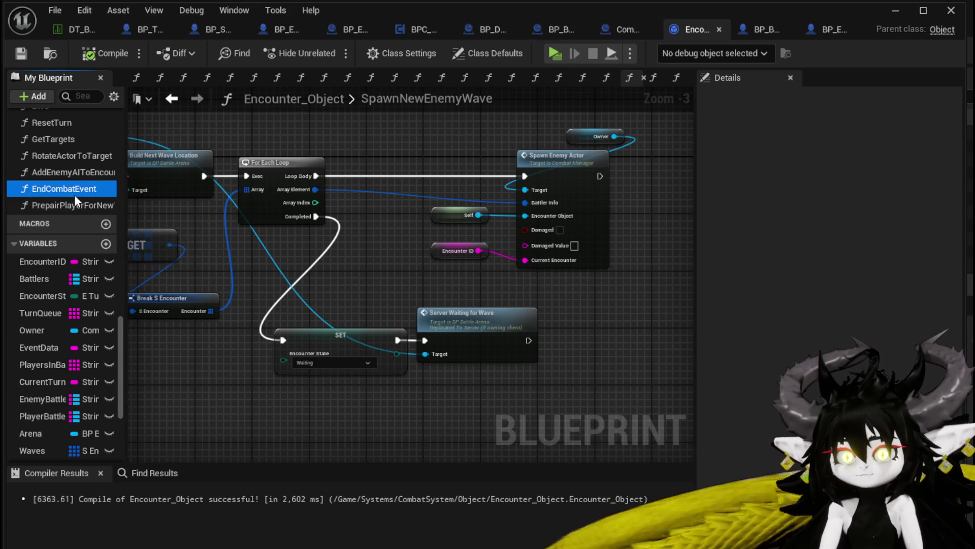
mouse_move(440, 301)
mouse_down()
mouse_move(531, 260)
mouse_move(447, 330)
mouse_move(442, 288)
mouse_up()
drag(293, 155, 257, 390)
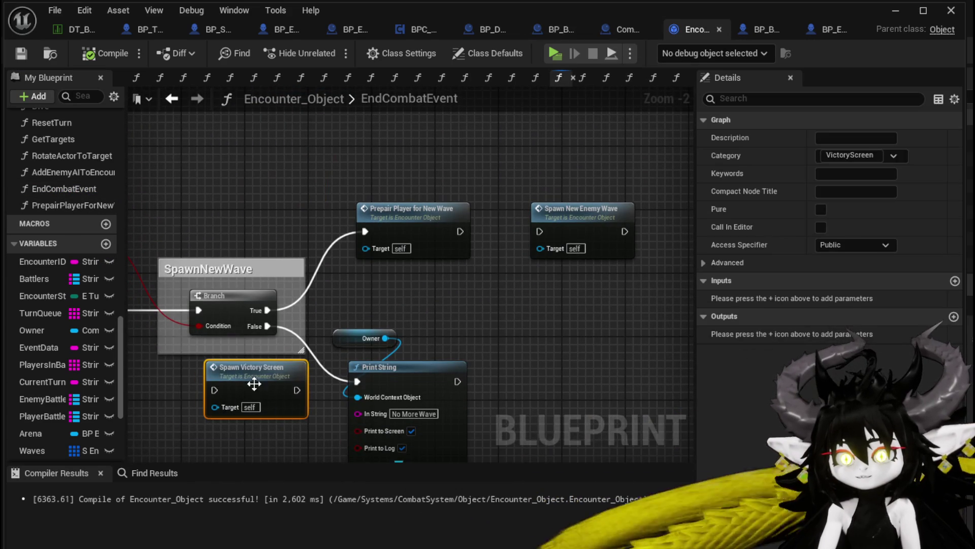
scroll(301, 379, down, 2)
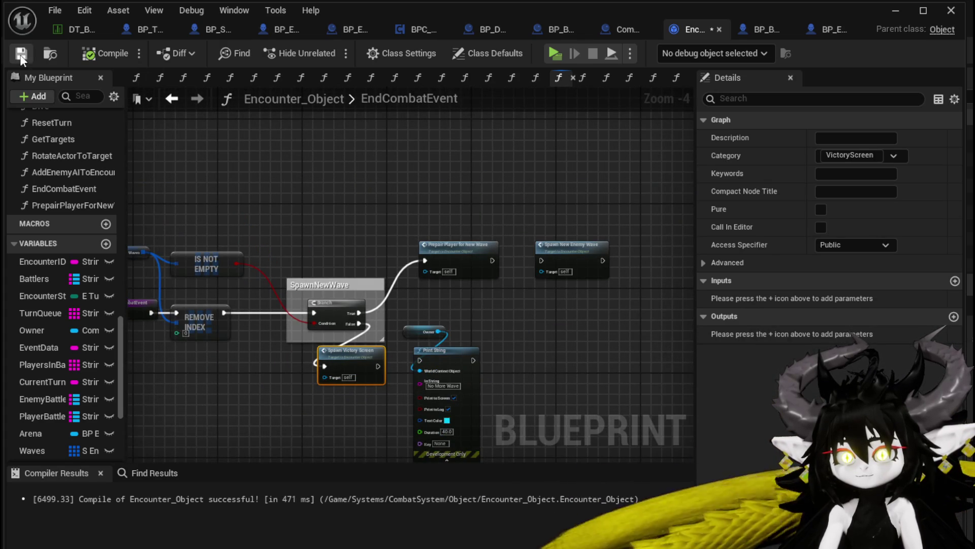
click(893, 13)
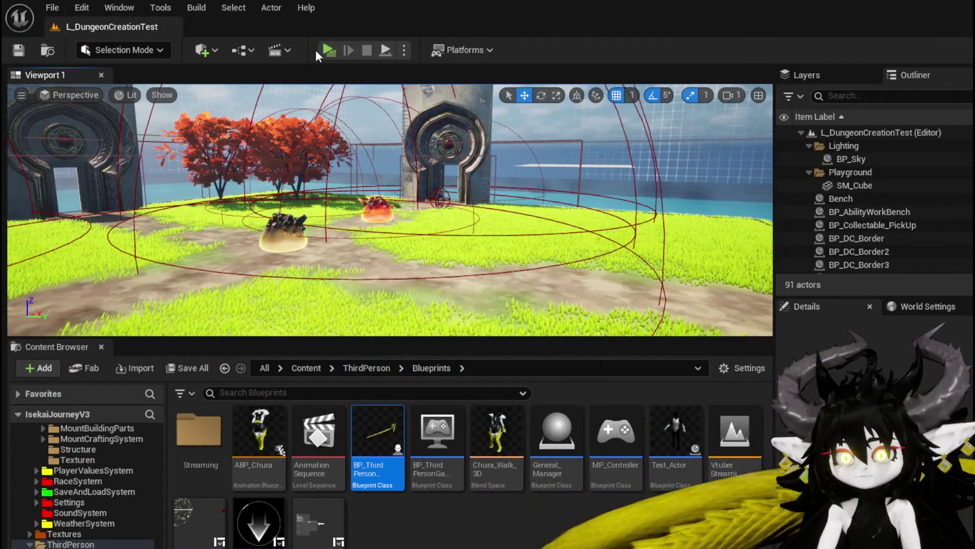
- Start a play test and equip Iron_Legs, raising HP to 1,290 and Defensive to 119
click(328, 50)
key(Tab)
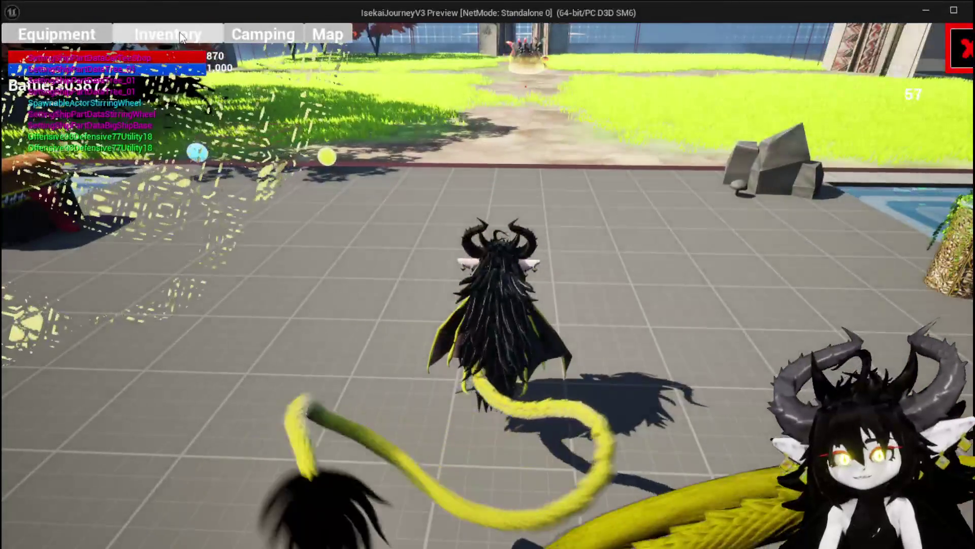
click(80, 41)
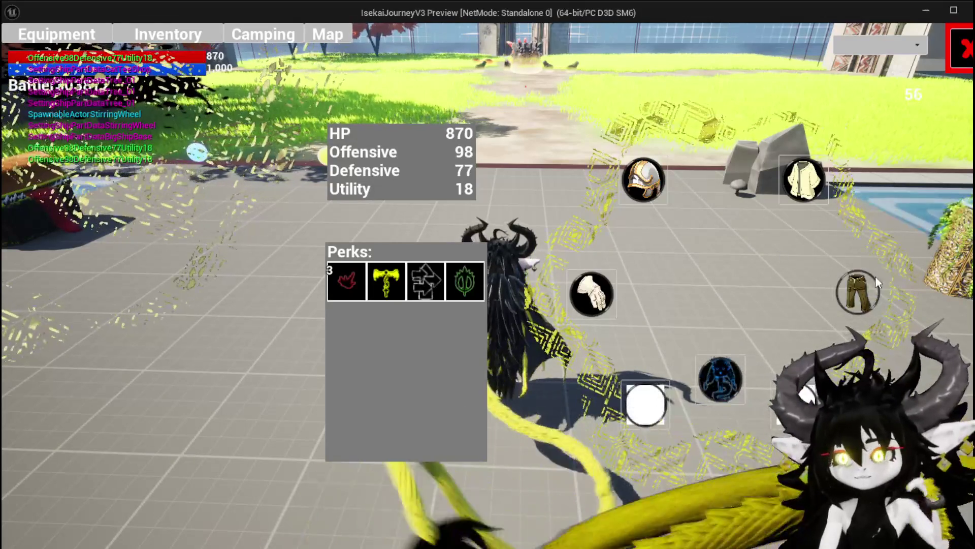
click(858, 293)
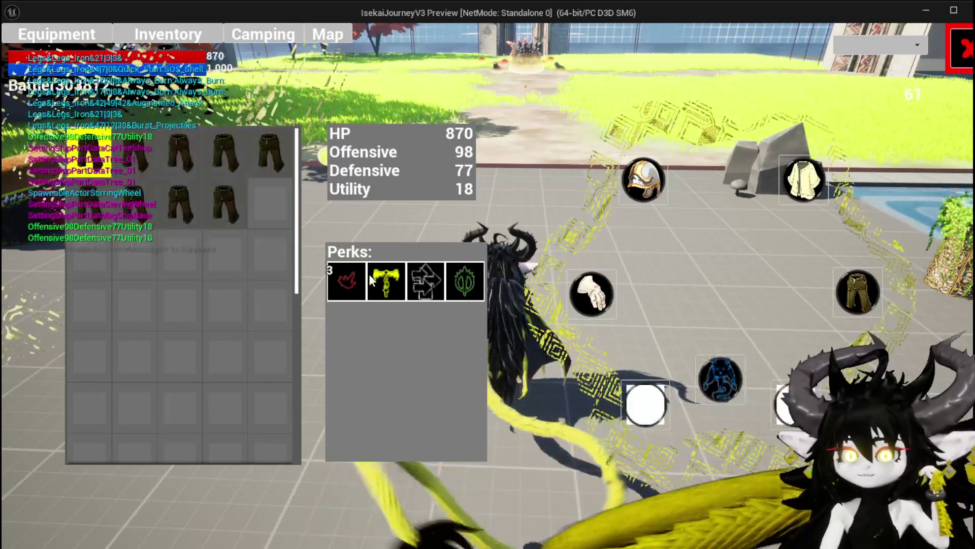
mouse_move(173, 151)
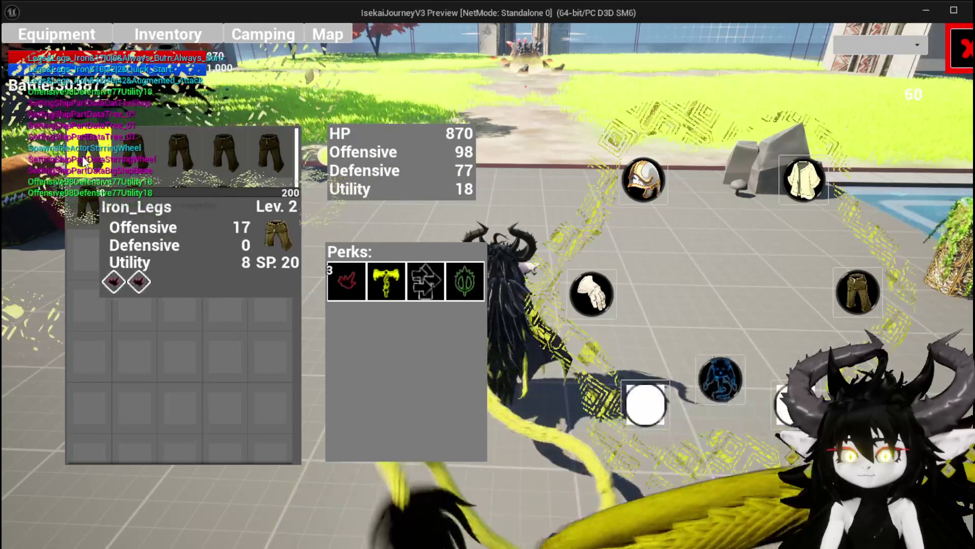
click(81, 203)
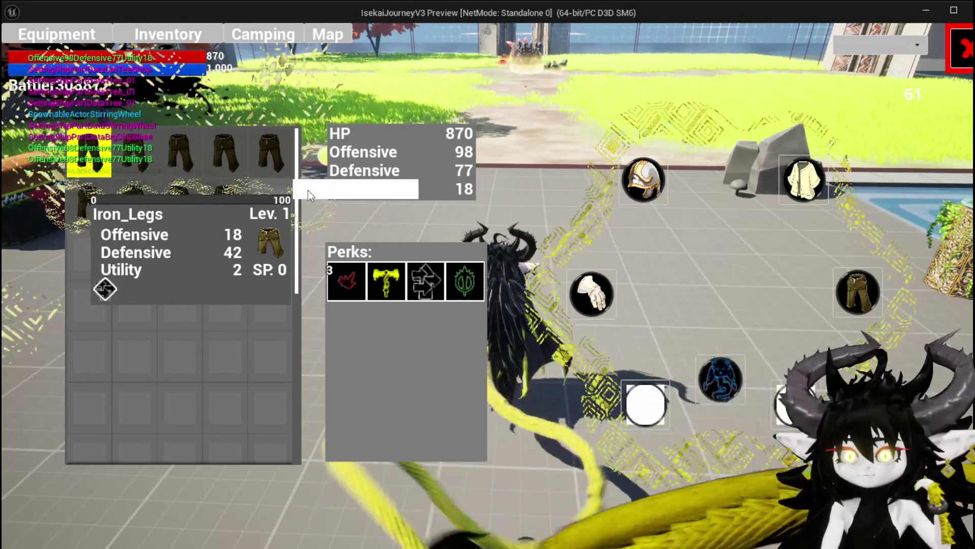
click(308, 190)
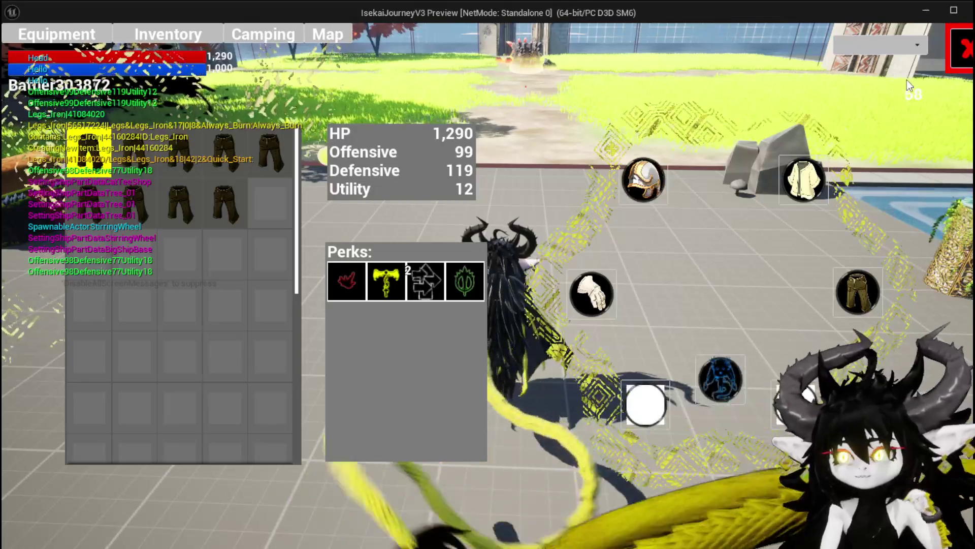
click(953, 69)
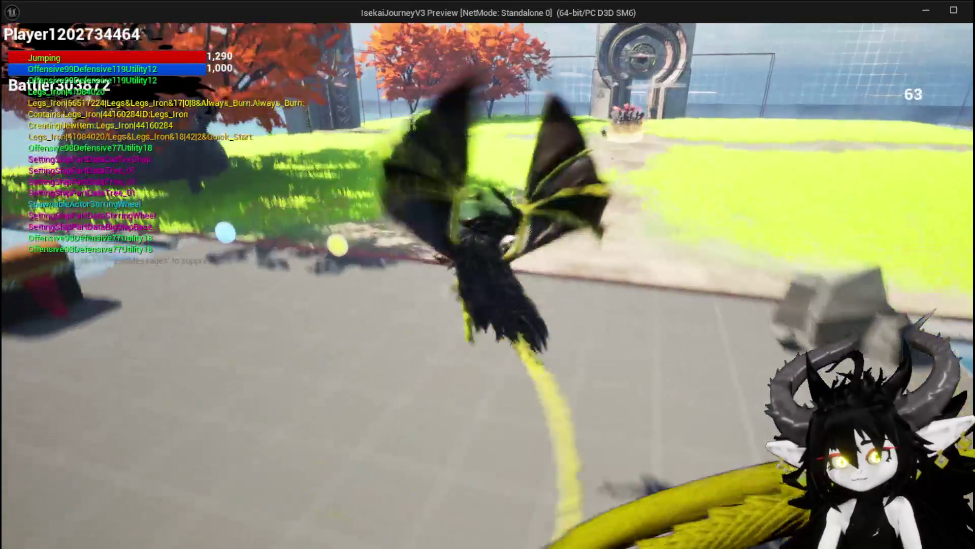
- Run into the spiked slime, hit Slime_Earth with SummonSpawn for 217 damage, and leave the game
key(w)
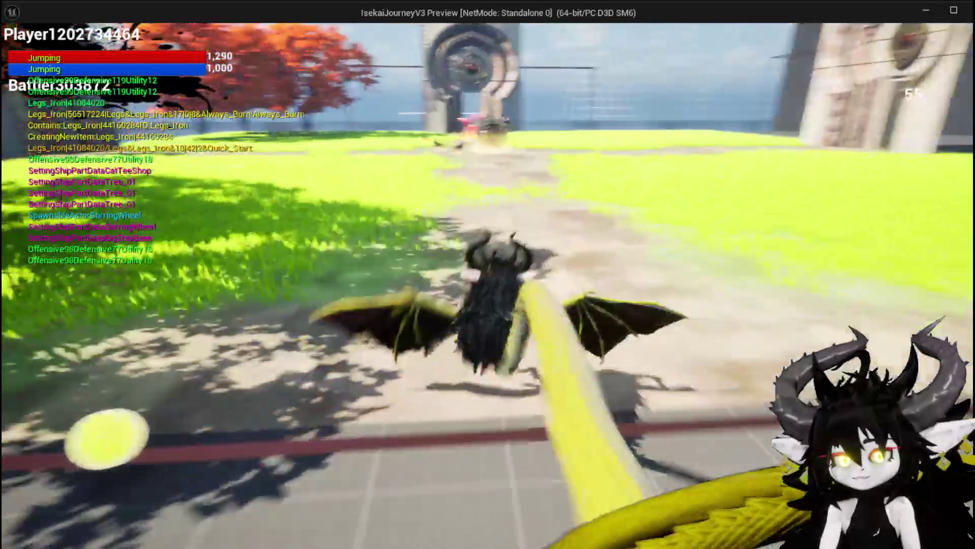
key(w)
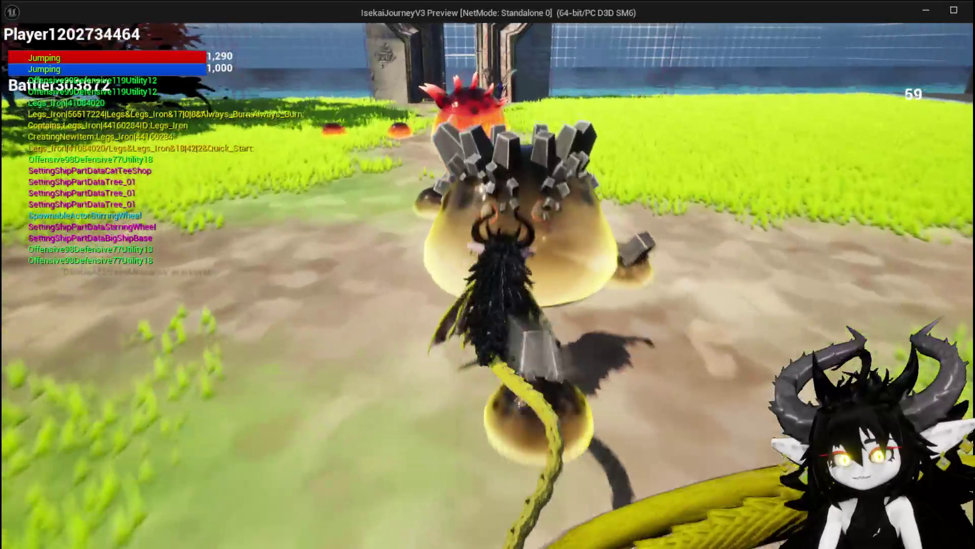
key(w)
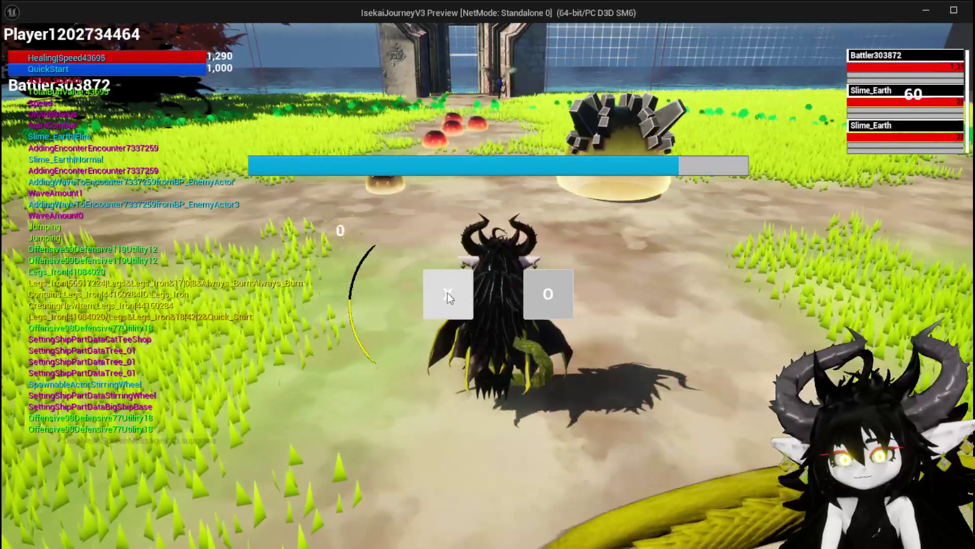
click(424, 300)
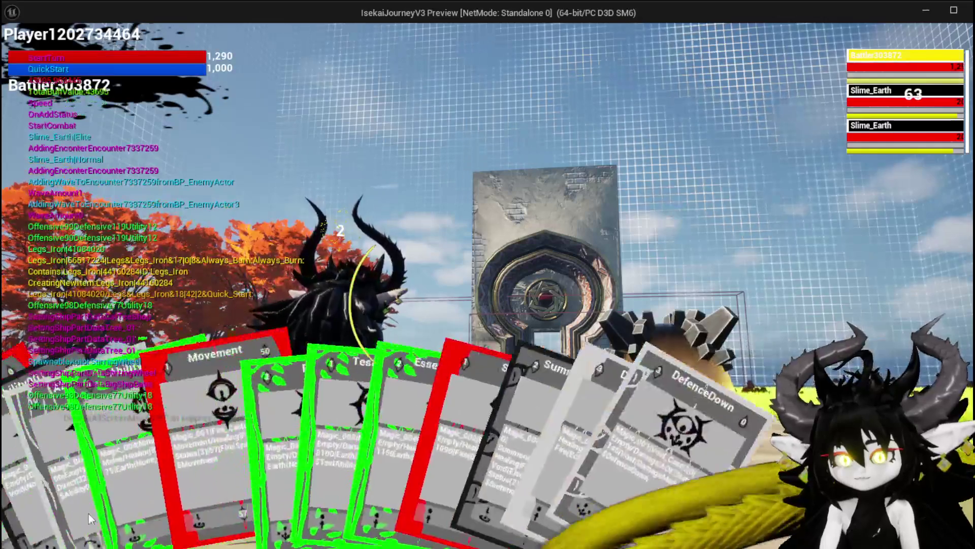
click(31, 504)
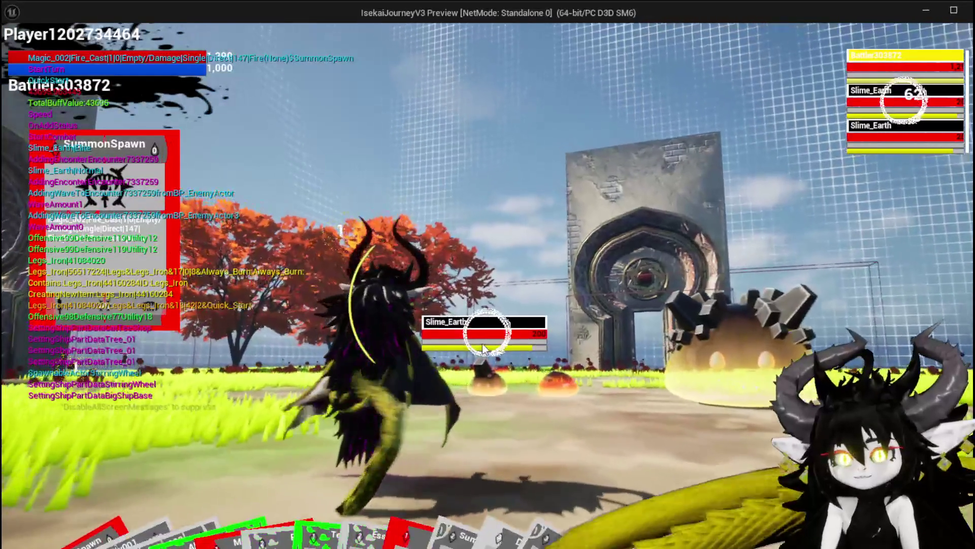
click(483, 349)
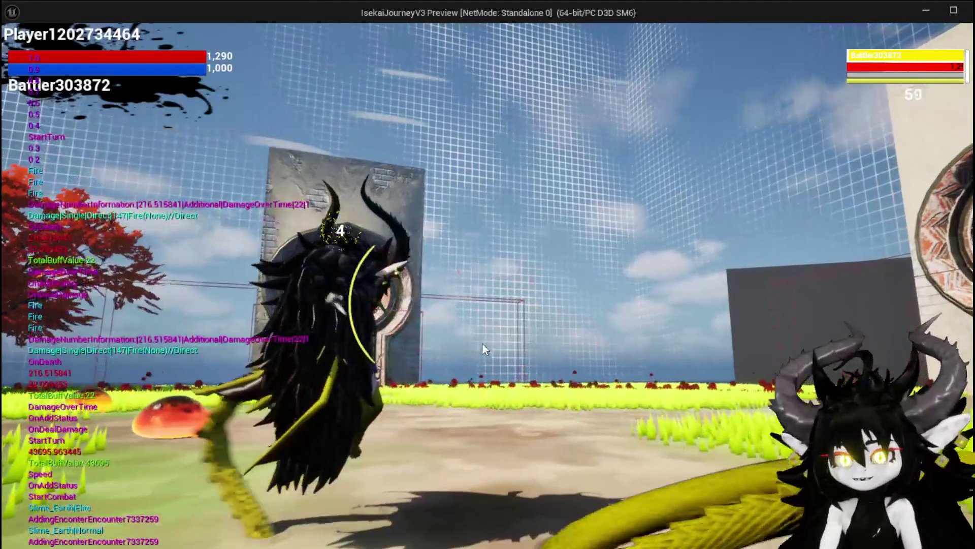
key(alt+Tab)
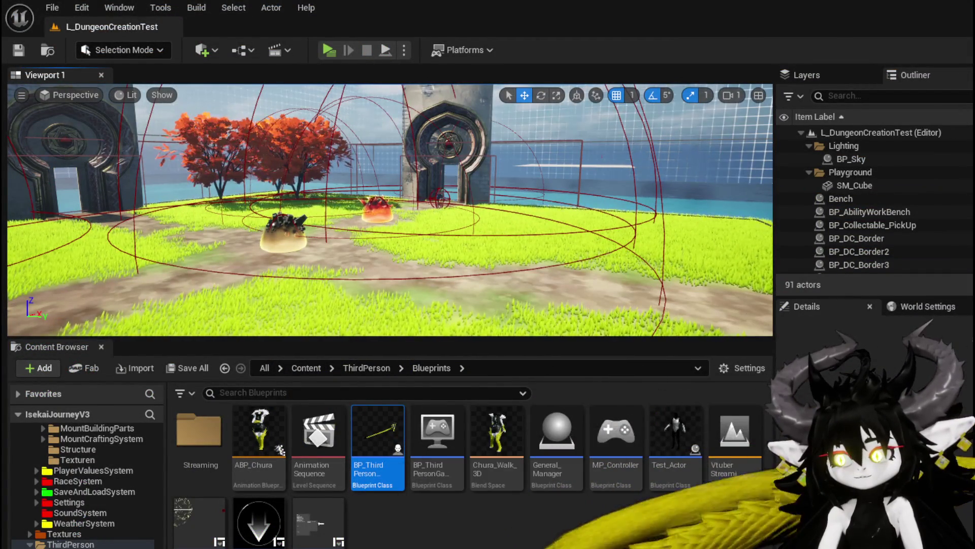
- Open PrepairPlayerForNewWave and detach the SET Encounter State node from the KEYS node
key(alt+Tab)
drag(322, 391, 339, 386)
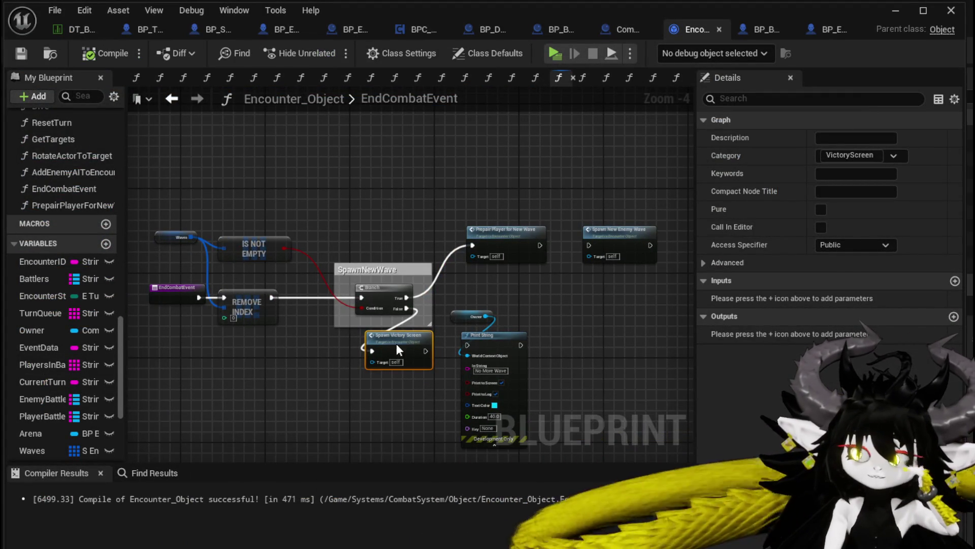
double_click(512, 237)
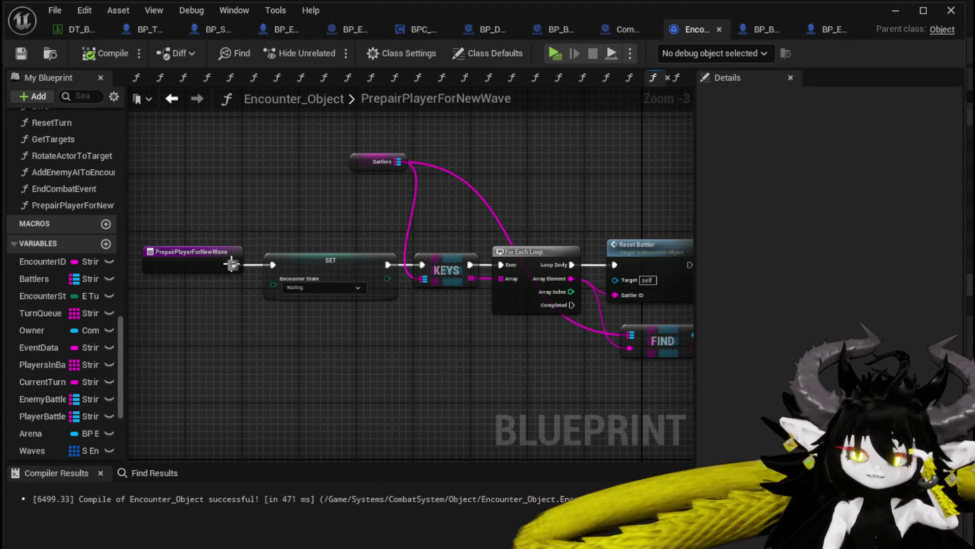
mouse_move(415, 267)
mouse_down()
mouse_move(240, 326)
mouse_move(289, 318)
mouse_up()
drag(233, 250, 403, 356)
alt+click(456, 355)
- Wire the For Each Loop's Completed pin into SET Encounter State and align it beneath the loop
drag(529, 361, 387, 341)
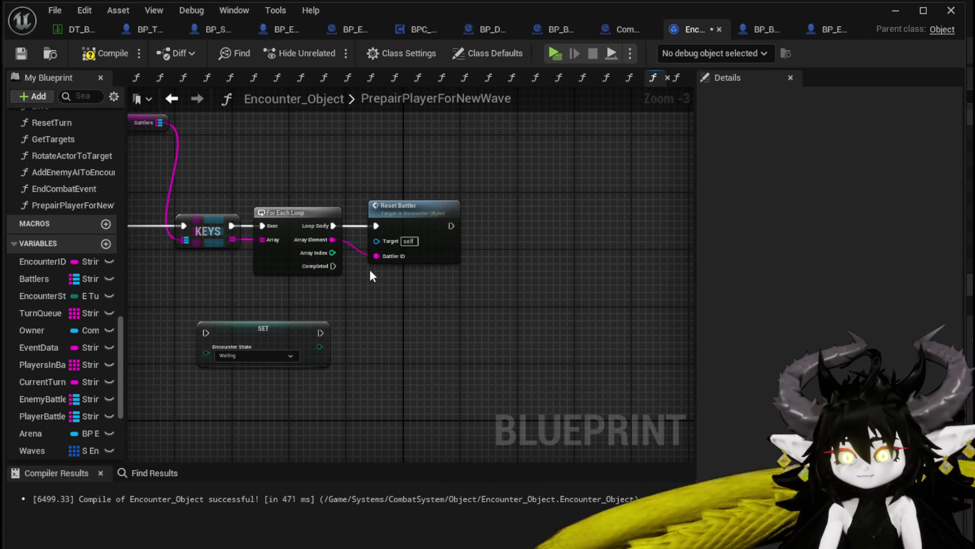
drag(210, 334, 210, 334)
drag(241, 334, 355, 349)
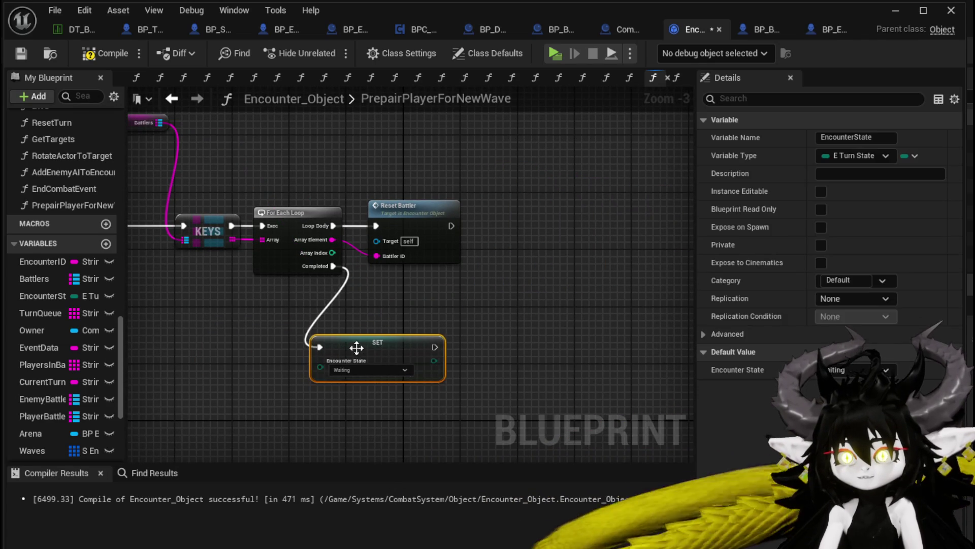
drag(381, 190, 440, 294)
click(362, 173)
mouse_move(362, 172)
mouse_down()
mouse_move(469, 257)
mouse_move(473, 273)
mouse_move(352, 184)
mouse_up()
click(352, 188)
mouse_move(364, 341)
mouse_down()
mouse_move(464, 343)
mouse_move(386, 344)
mouse_up()
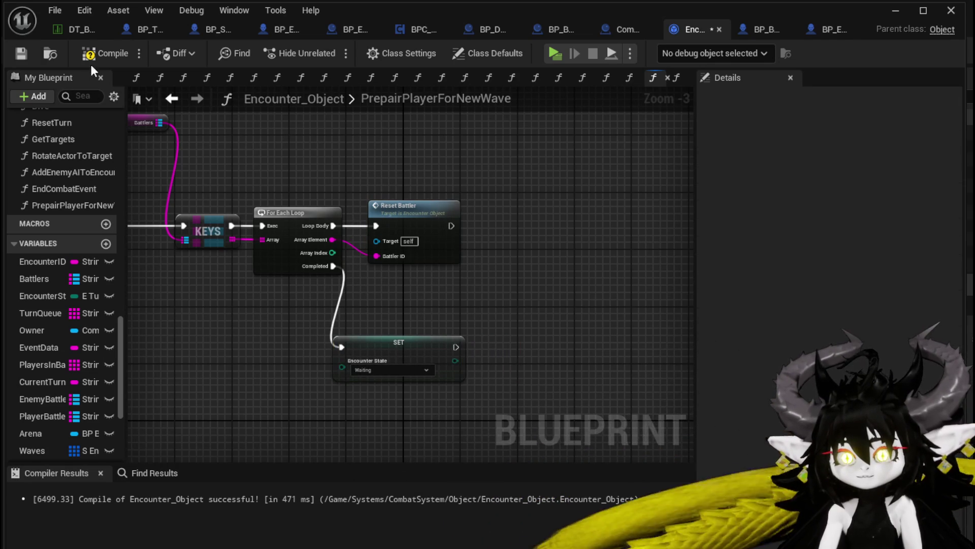
- Compile and save Encounter_Object, then start a new play test
click(20, 54)
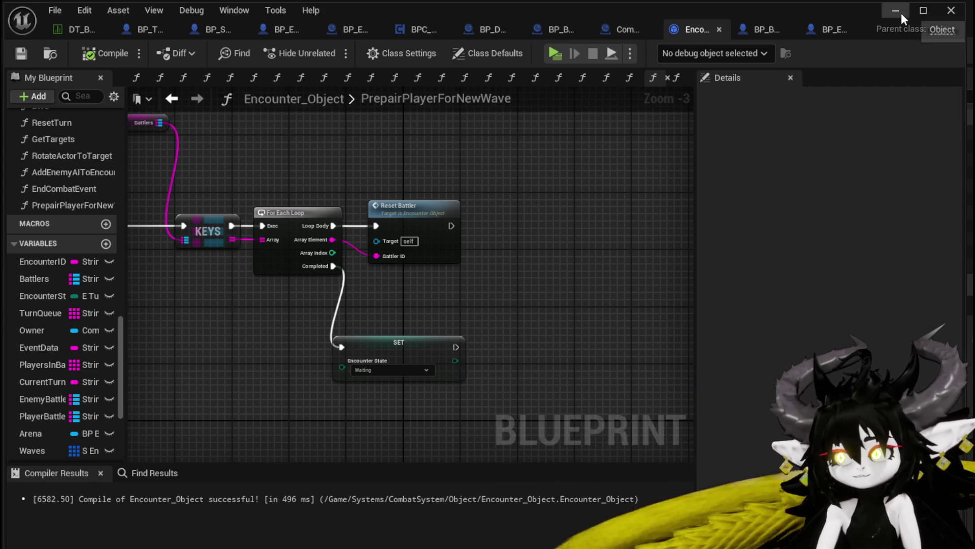
click(896, 11)
click(328, 50)
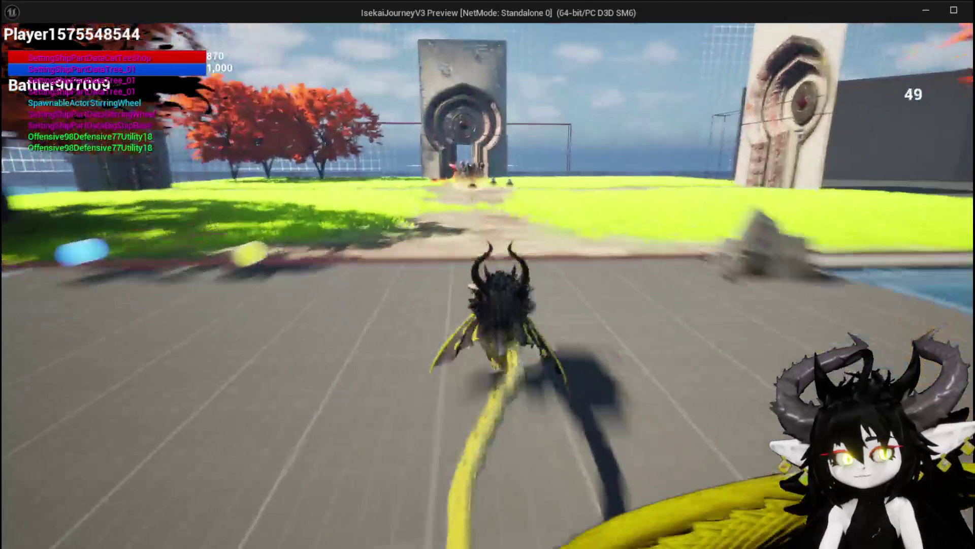
- Beat the first wave with SummonSpawn, continue into the Slime_Fire, Slime_Nature and Slime_Earth wave, then stop
key(w)
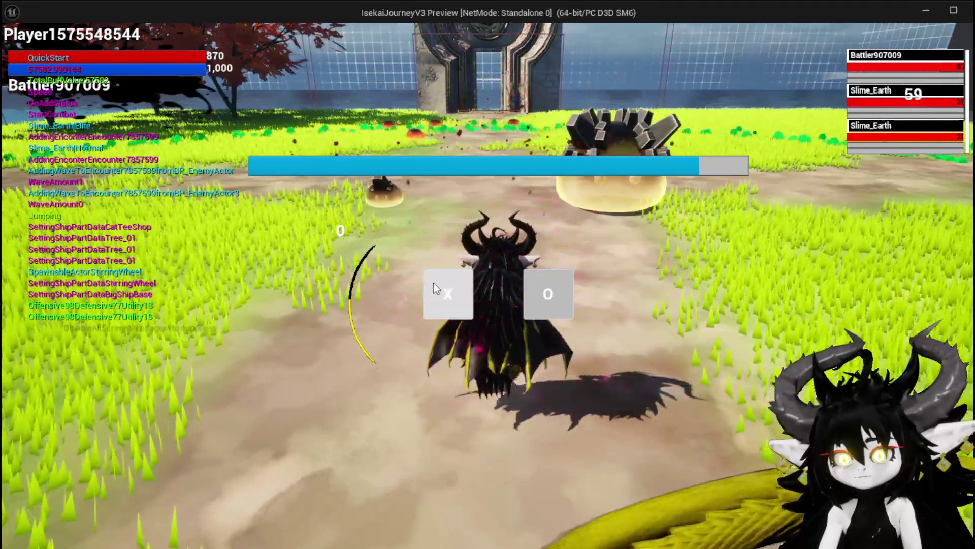
click(434, 282)
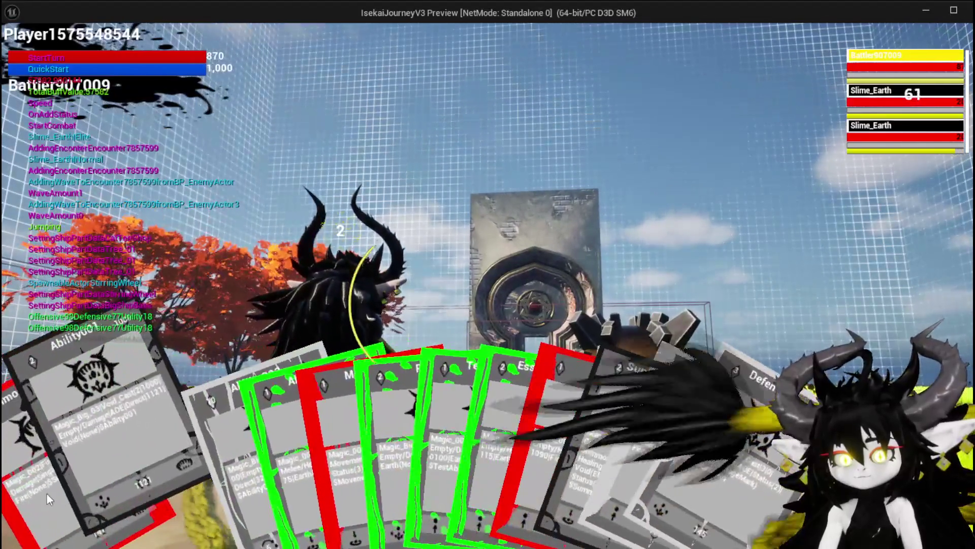
click(26, 486)
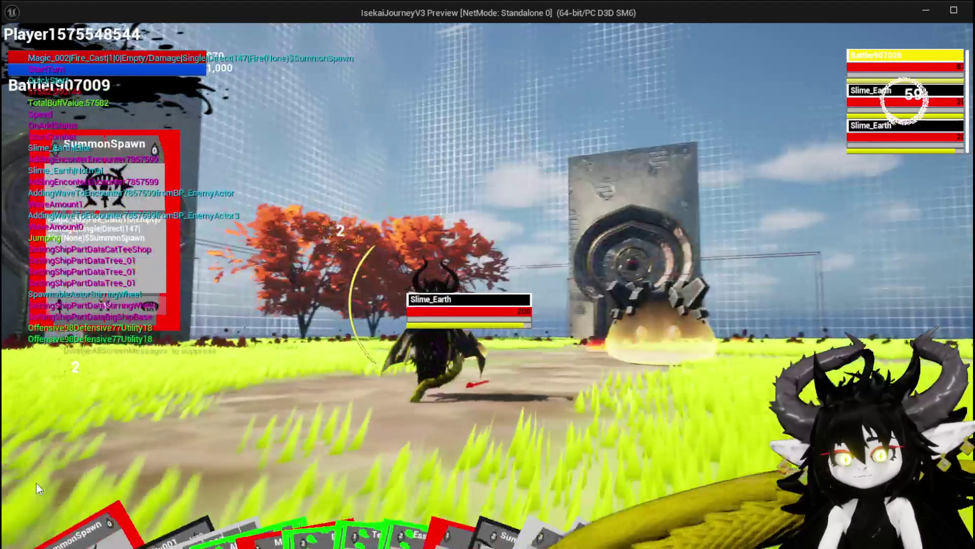
key(Tab)
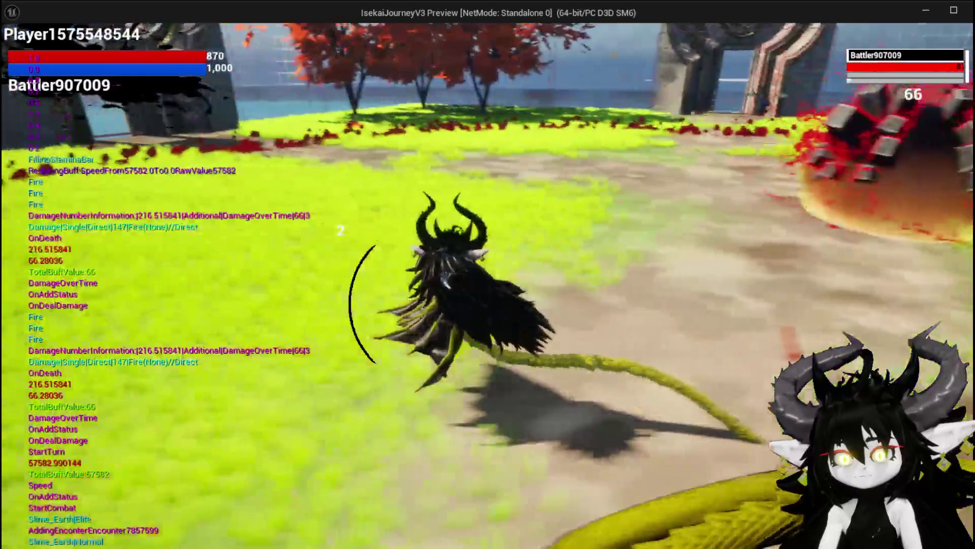
key(space)
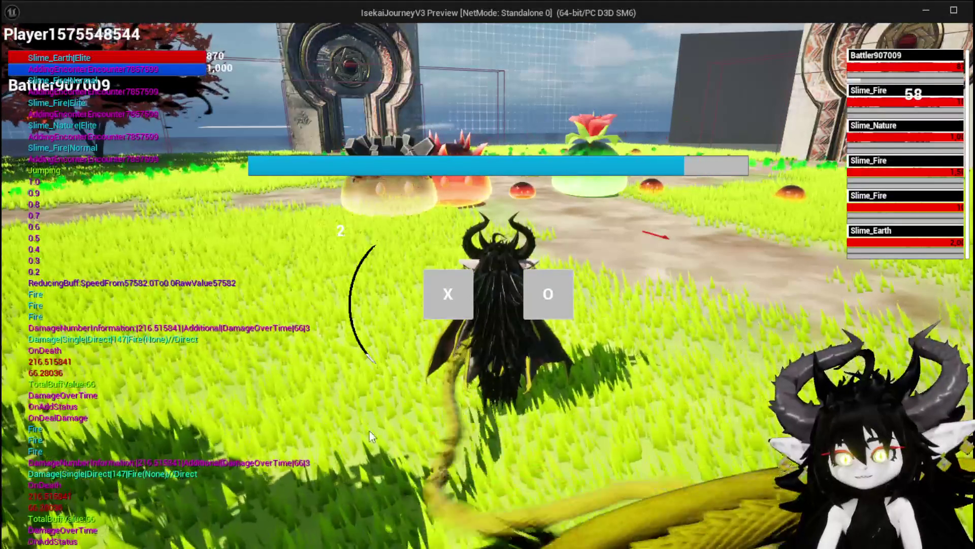
mouse_move(864, 61)
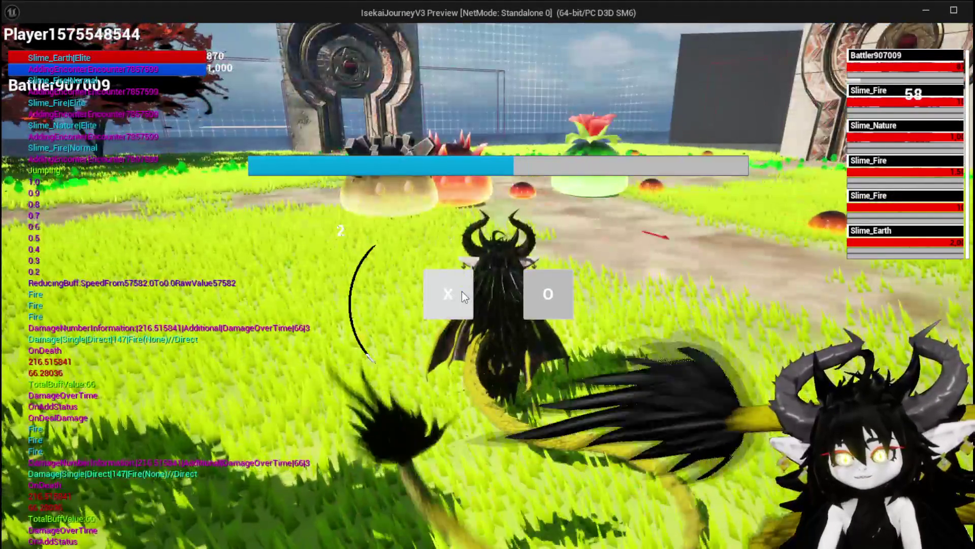
click(462, 292)
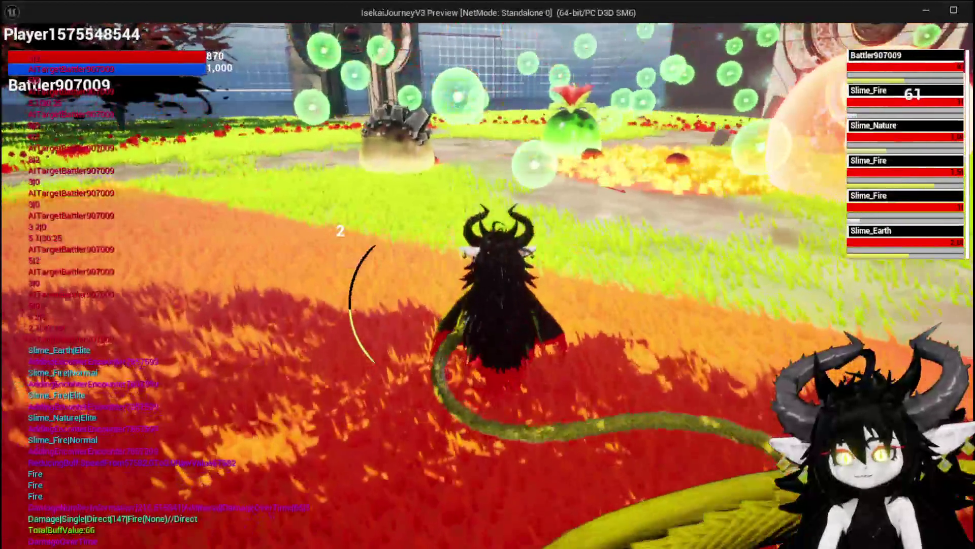
key(Escape)
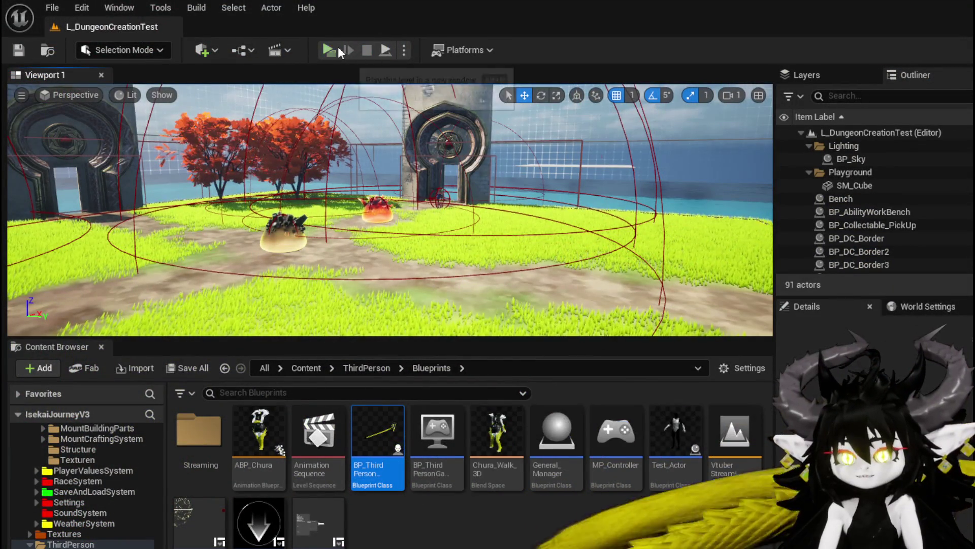
- Restart the play test and equip Iron_Legs, bringing HP to 1,870 and Defensive to 177
key(alt+p)
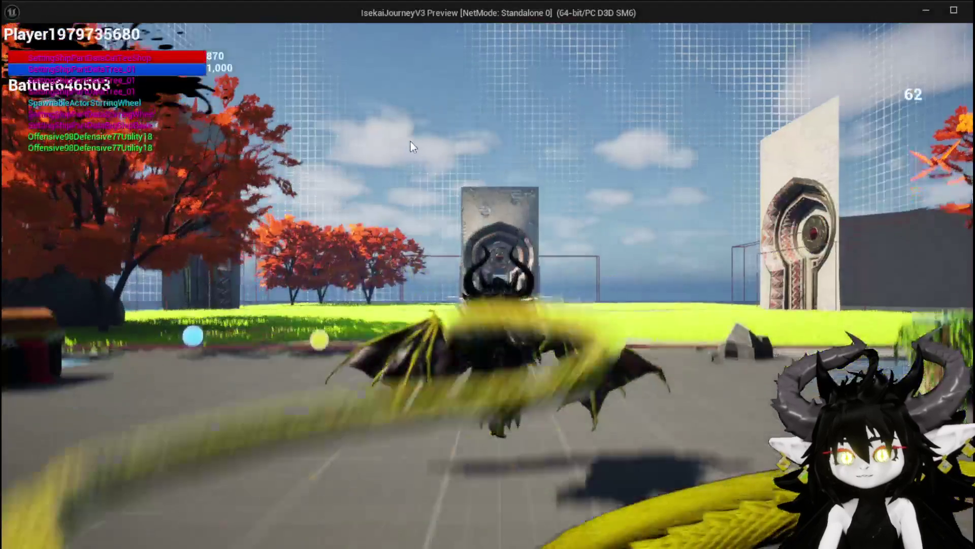
key(i)
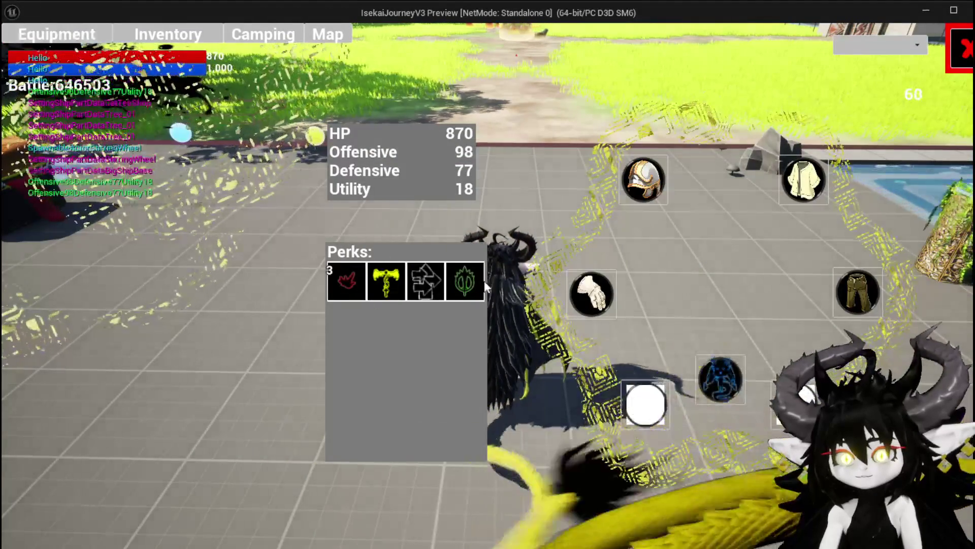
click(861, 286)
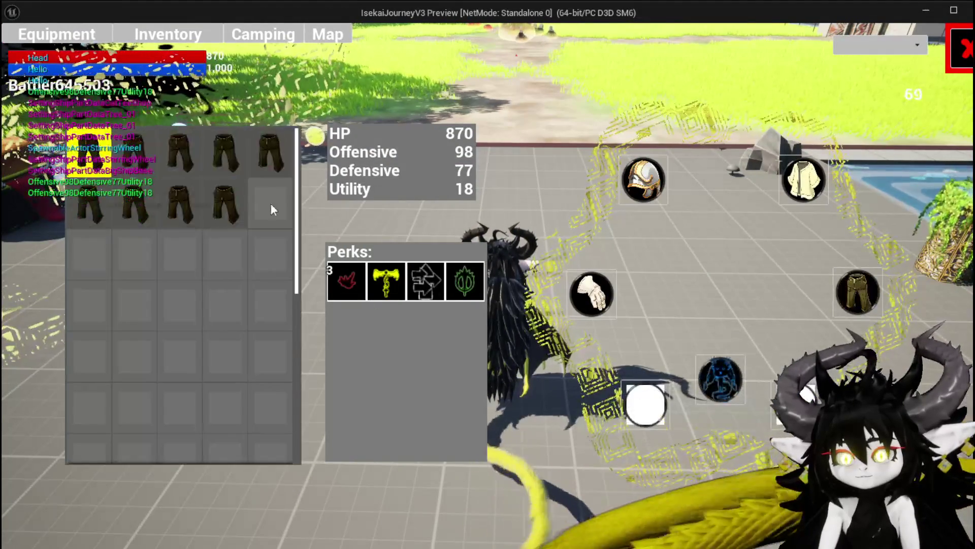
mouse_move(129, 144)
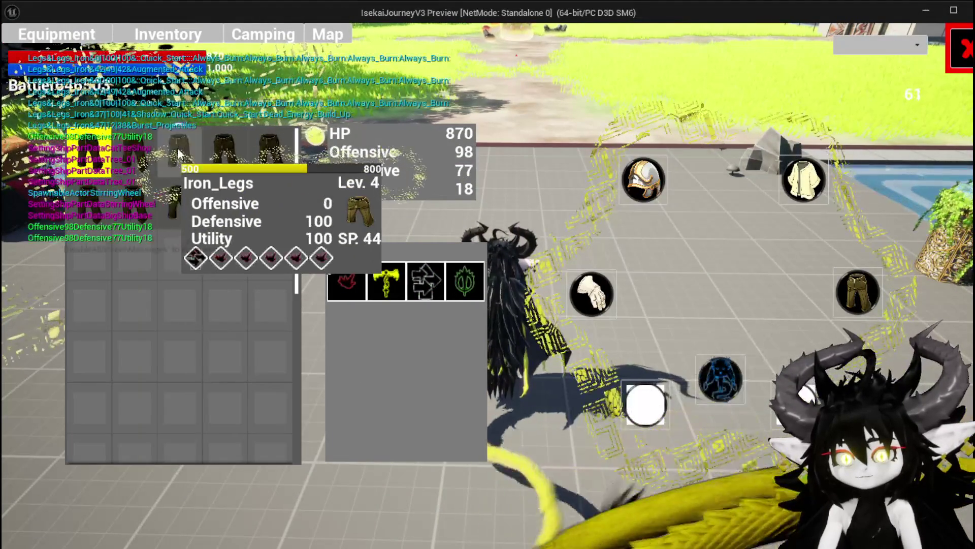
click(177, 153)
click(401, 158)
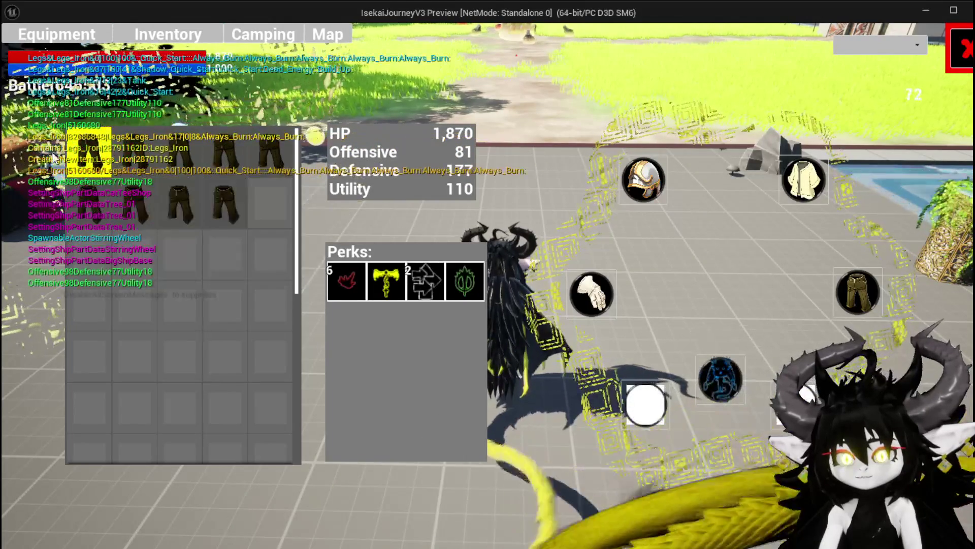
mouse_move(84, 159)
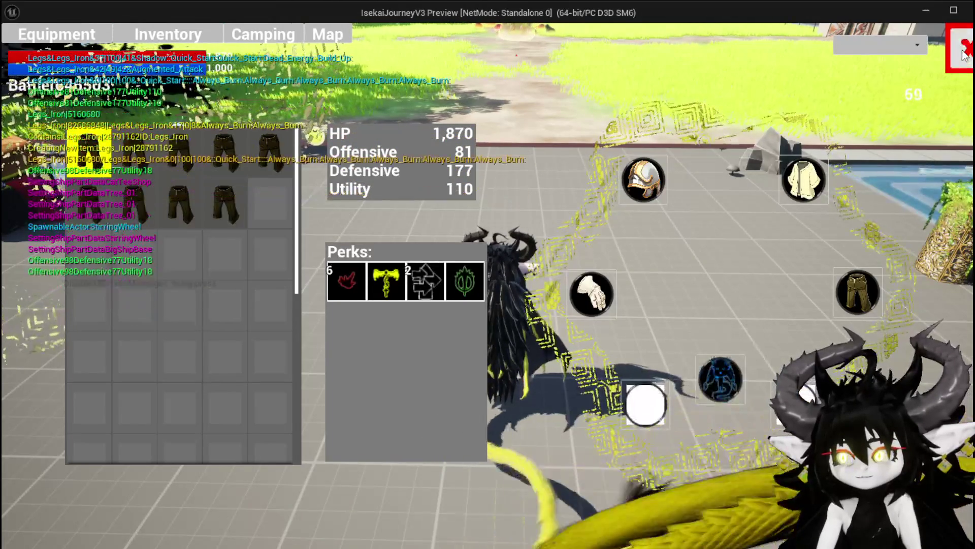
key(Tab)
key(space)
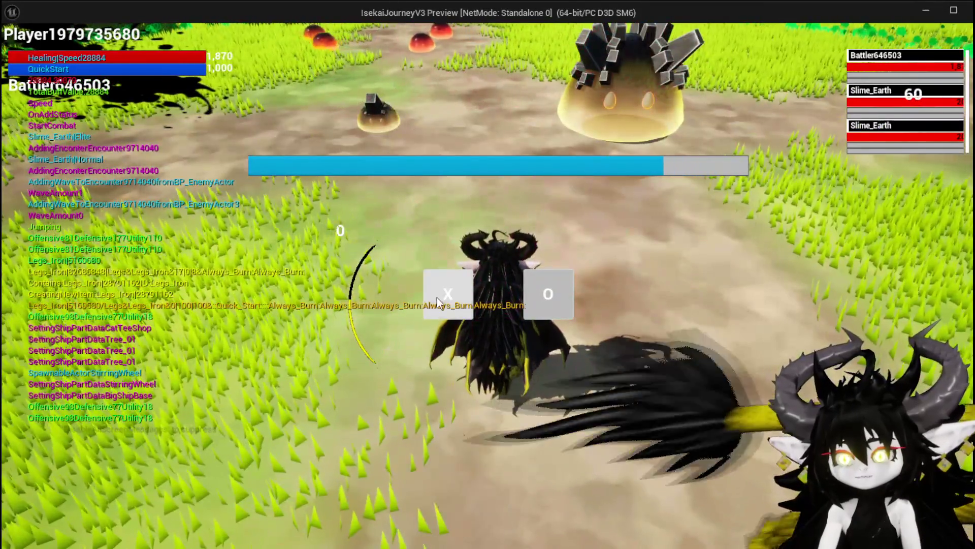
- Accept the battle prompt, fight until a five-slime wave spawns, then stop the play session
click(438, 301)
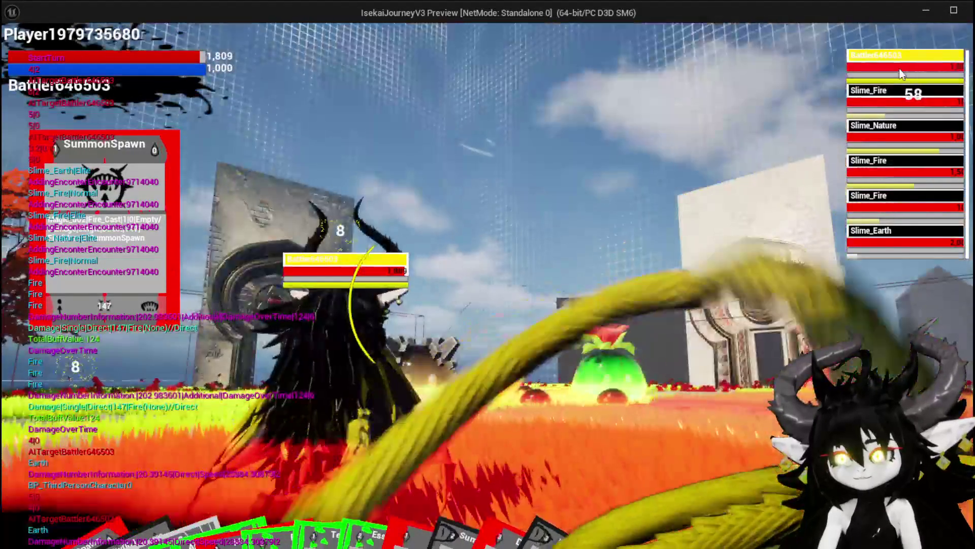
key(Escape)
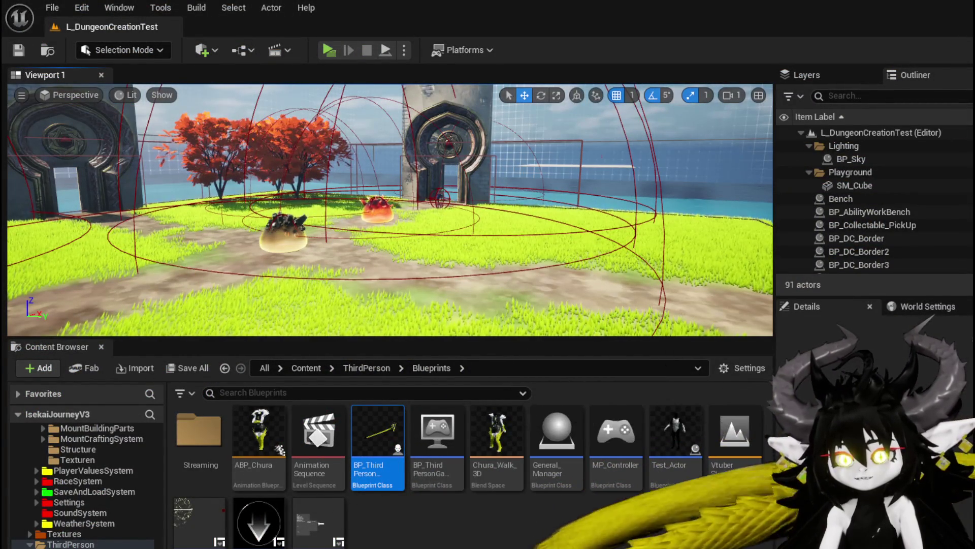
- Start a new play test and read the Movement, Slow and SummonBigBall cards, then jump toward the pillar
click(330, 51)
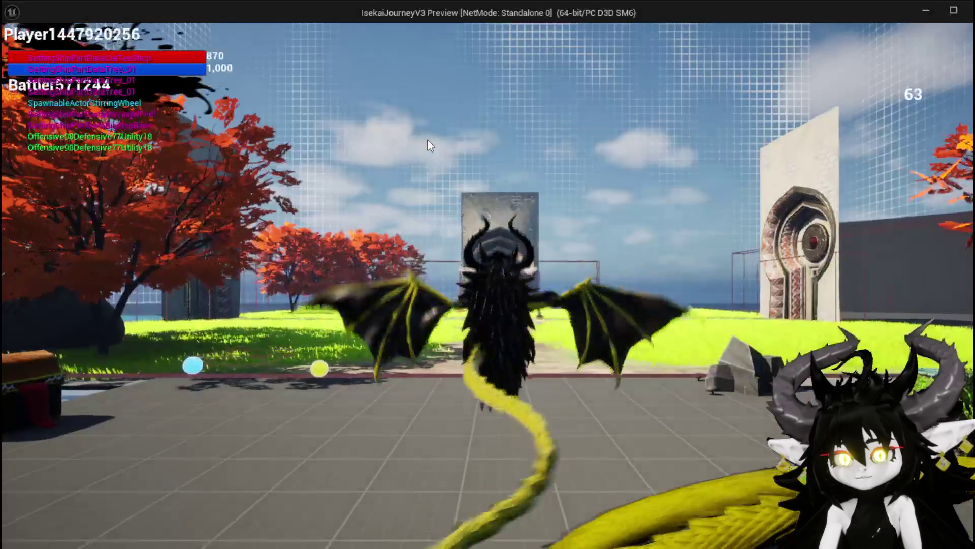
key(w)
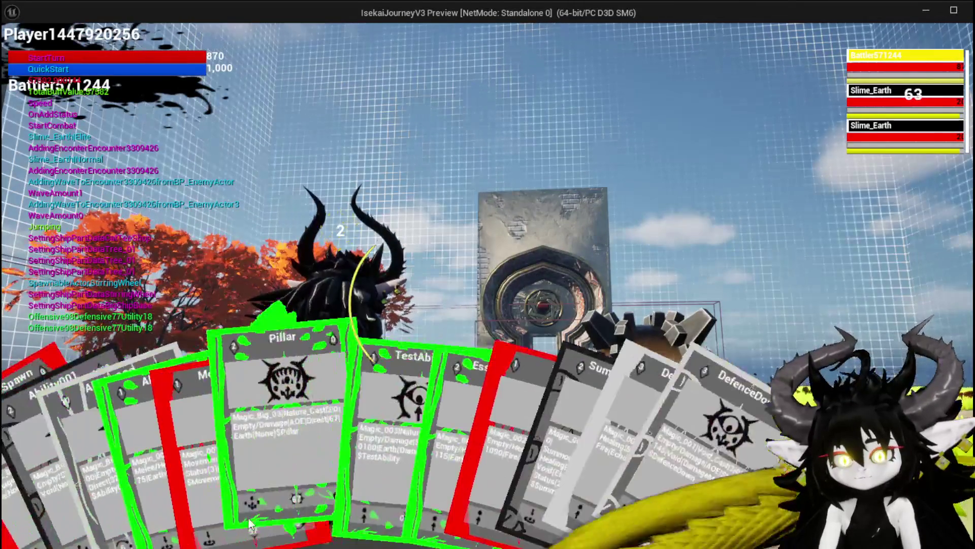
mouse_move(428, 456)
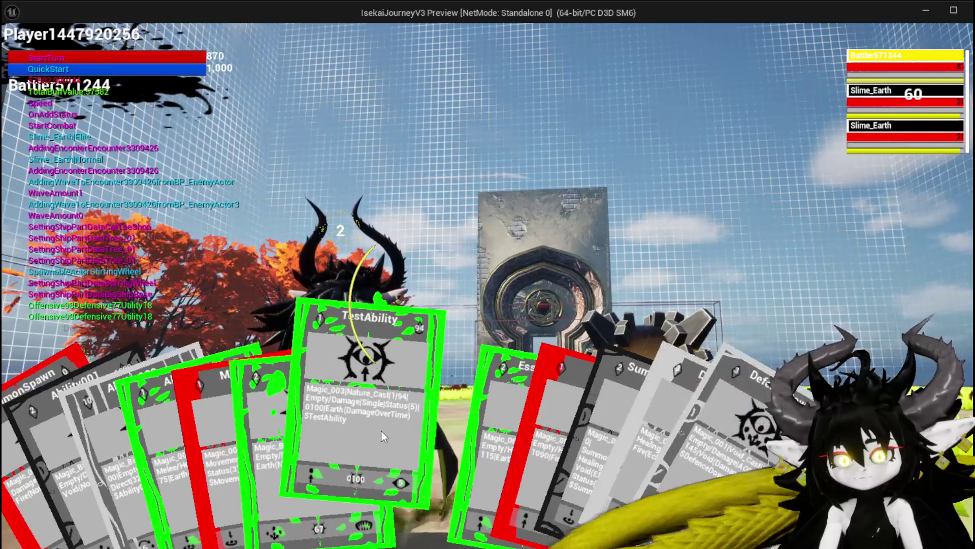
mouse_move(426, 422)
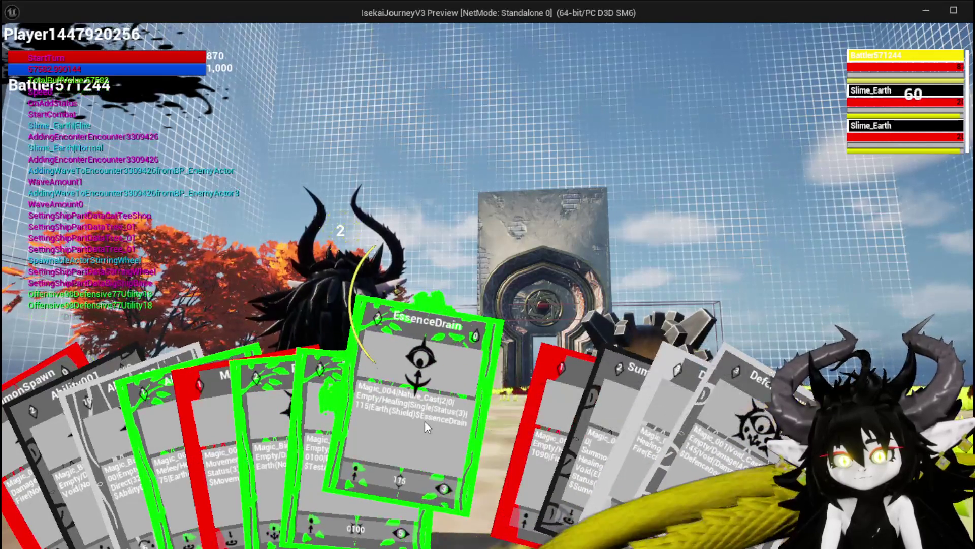
mouse_move(296, 430)
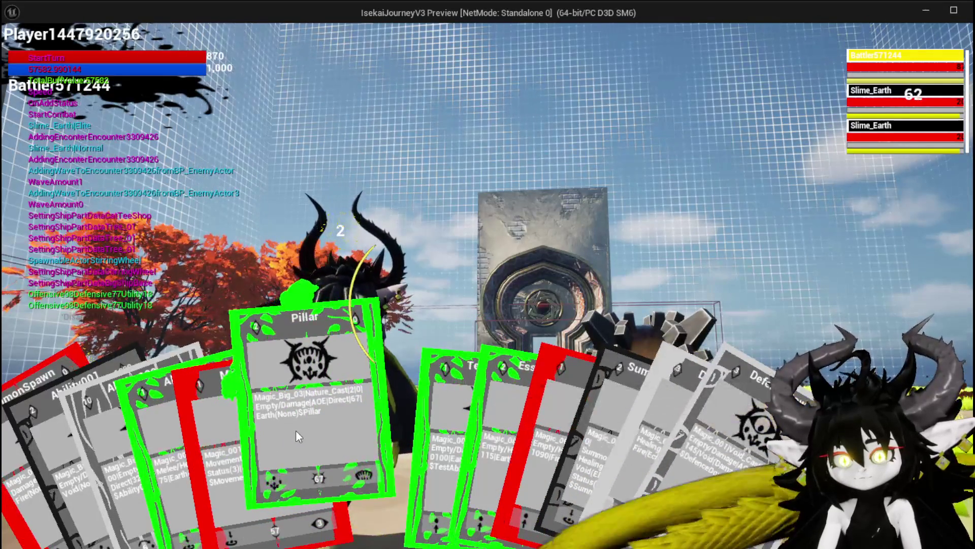
mouse_move(253, 432)
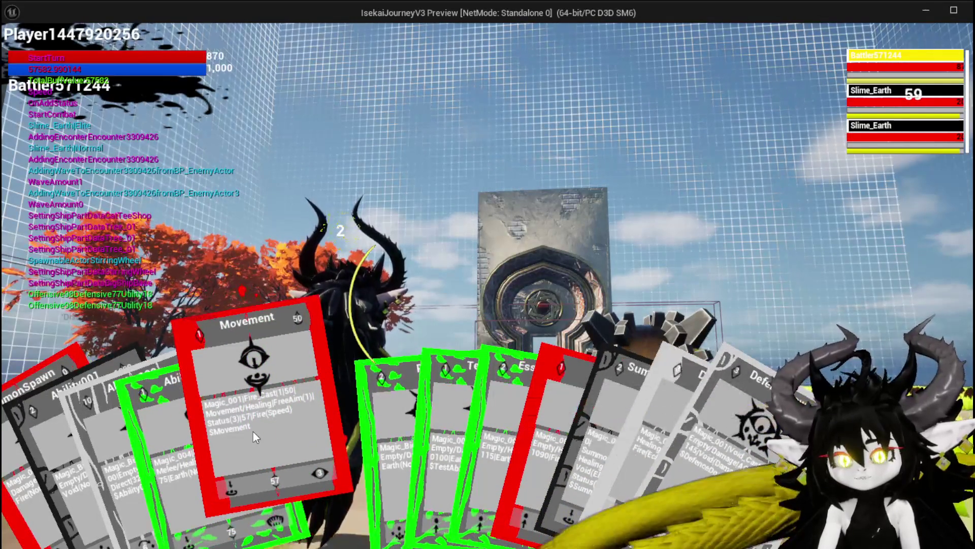
mouse_move(157, 437)
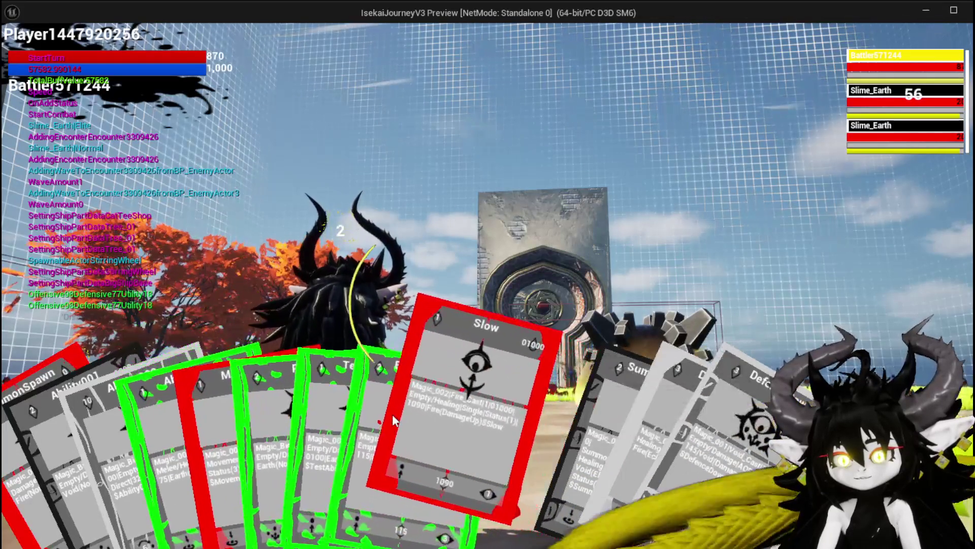
mouse_move(552, 431)
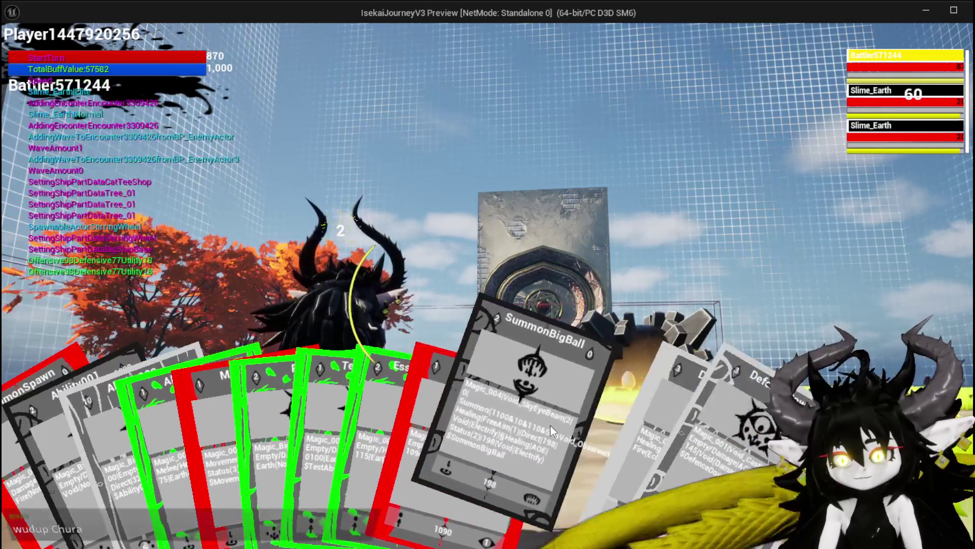
mouse_move(590, 435)
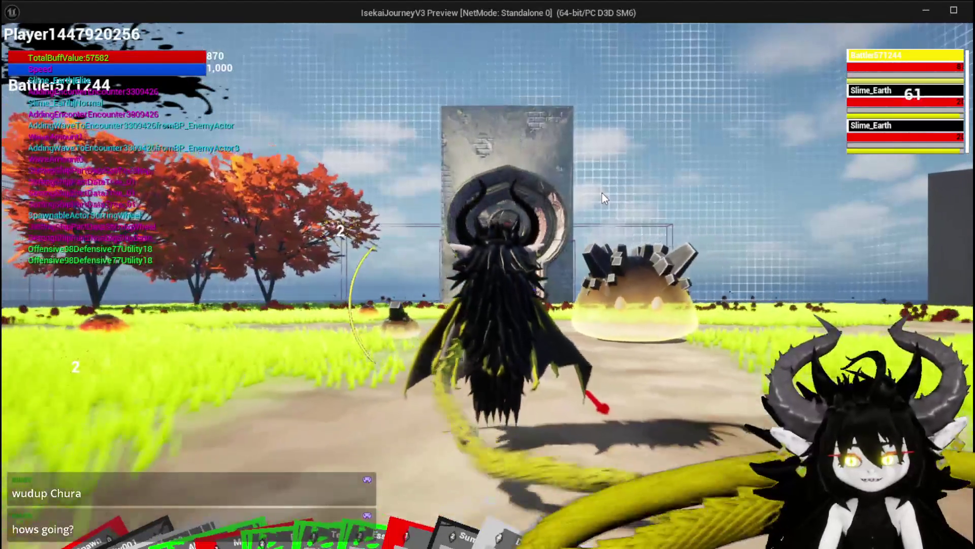
click(602, 198)
key(space)
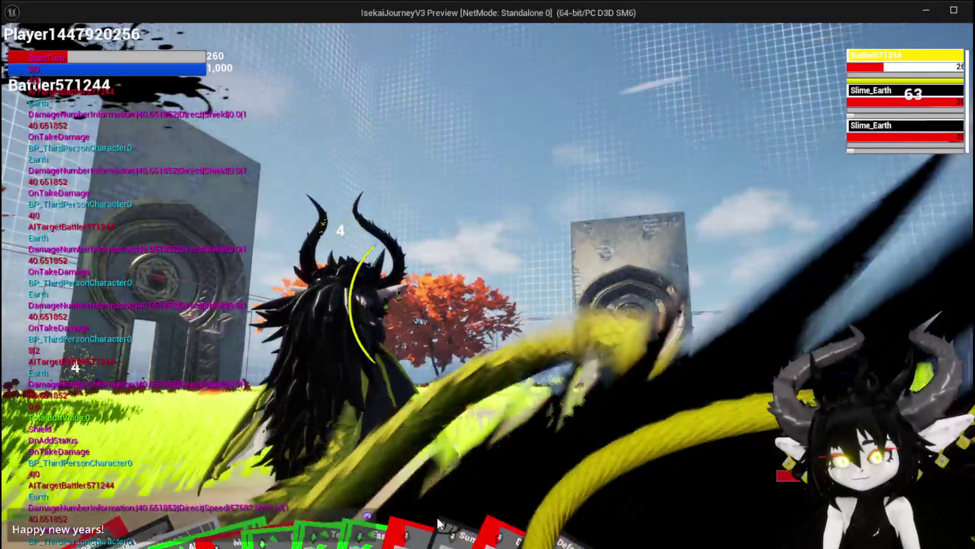
- Play DefenceUp, then cast SummonSpawn at the Slime_Earth enemy to clear the wave
mouse_move(459, 449)
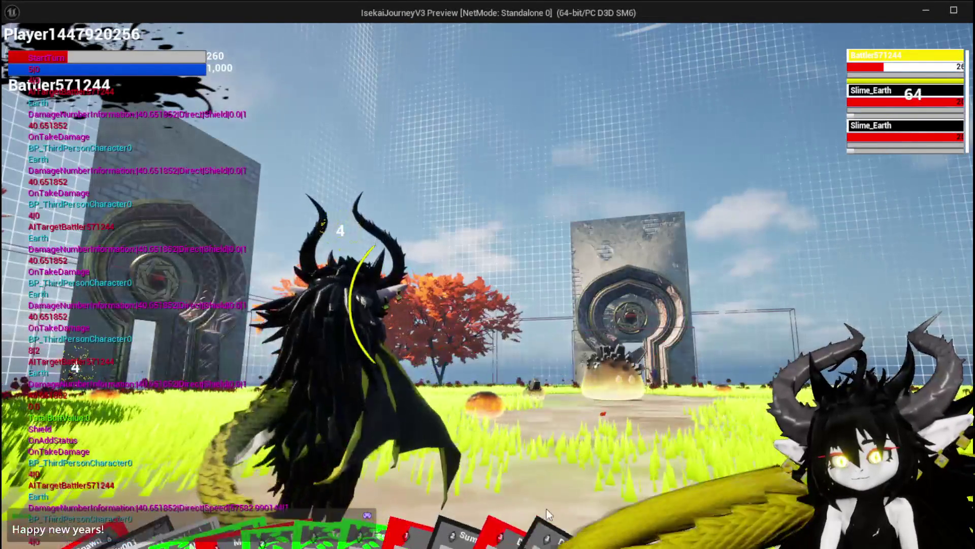
mouse_move(560, 458)
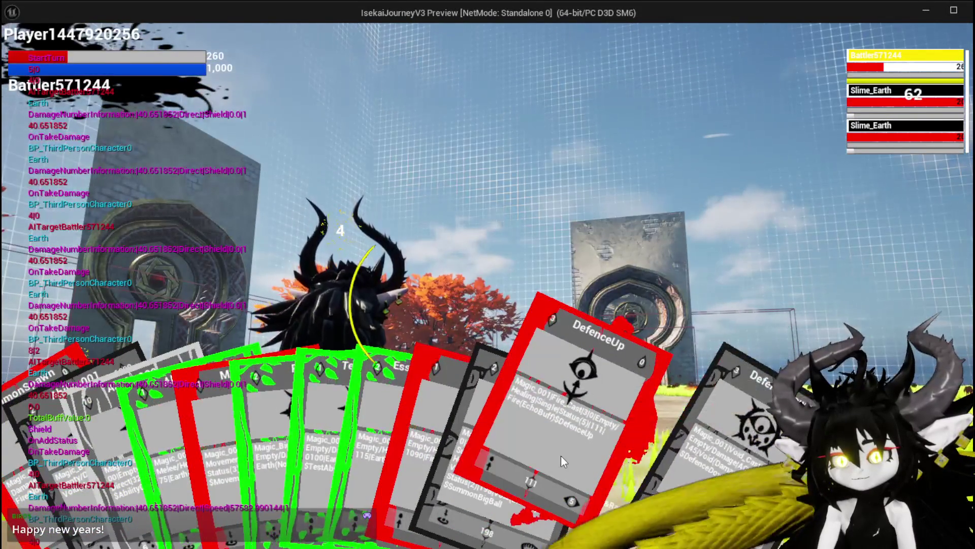
click(561, 455)
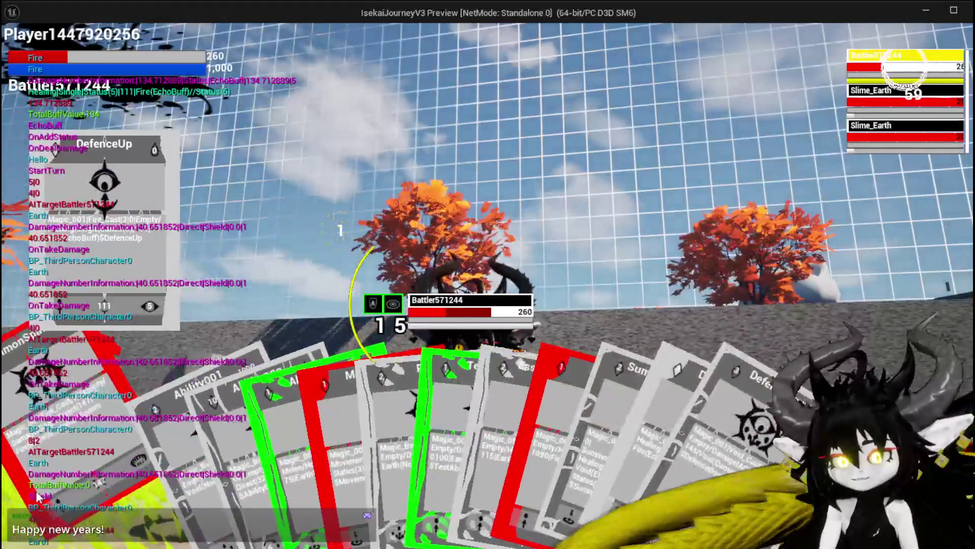
click(408, 422)
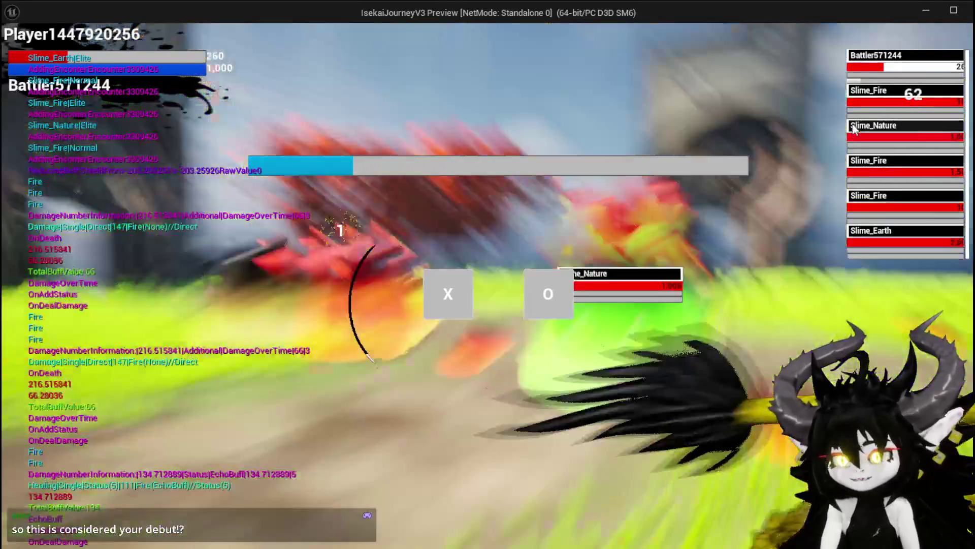
- Cast Ability003 at the enemy and retarget to Slime_Earth to win the wave
mouse_move(903, 69)
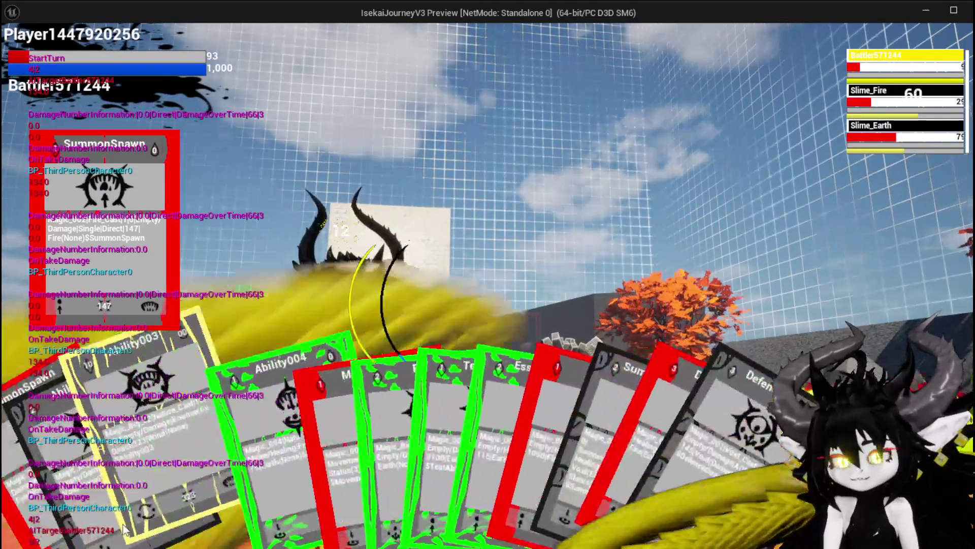
drag(157, 474, 398, 378)
key(Tab)
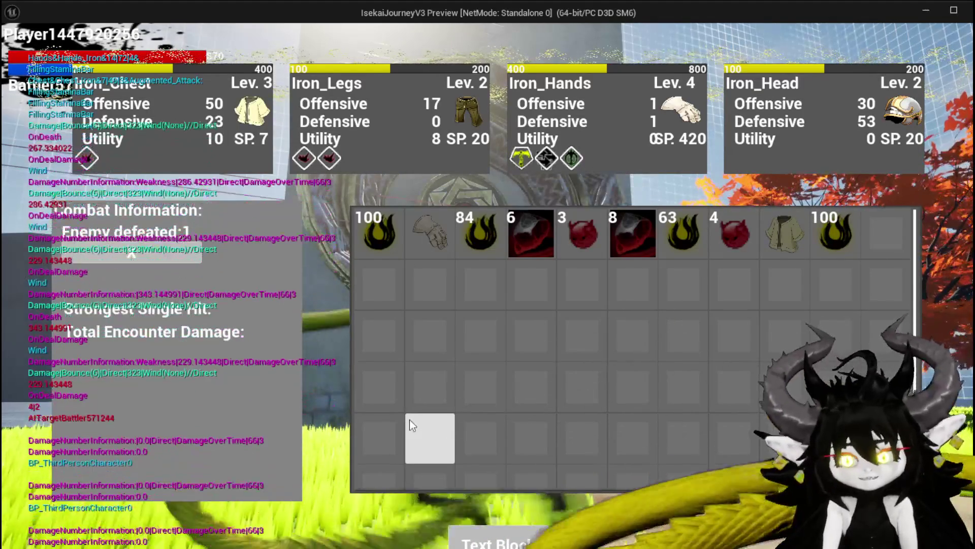
- Close the loot and equipment screens, then leave the preview and stop the play session
key(i)
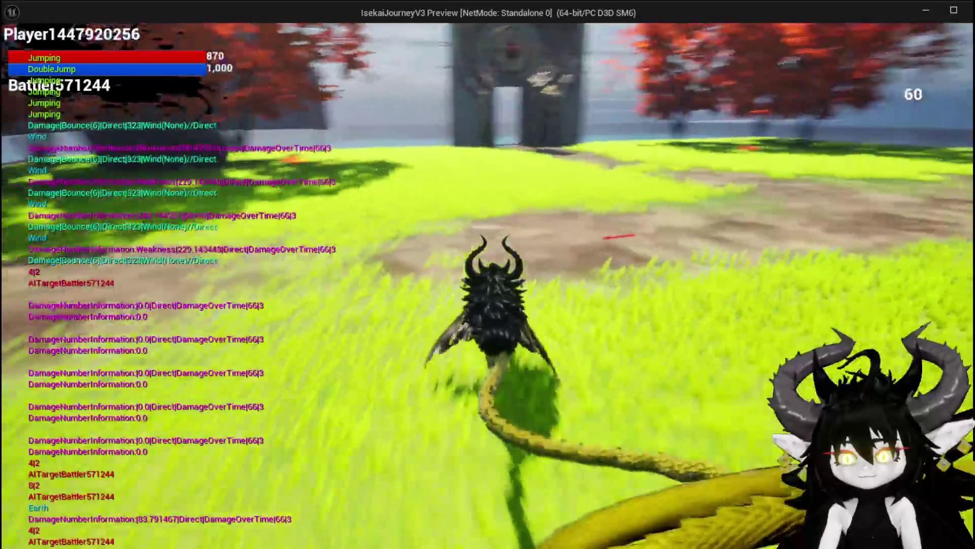
key(alt+Tab)
key(Escape)
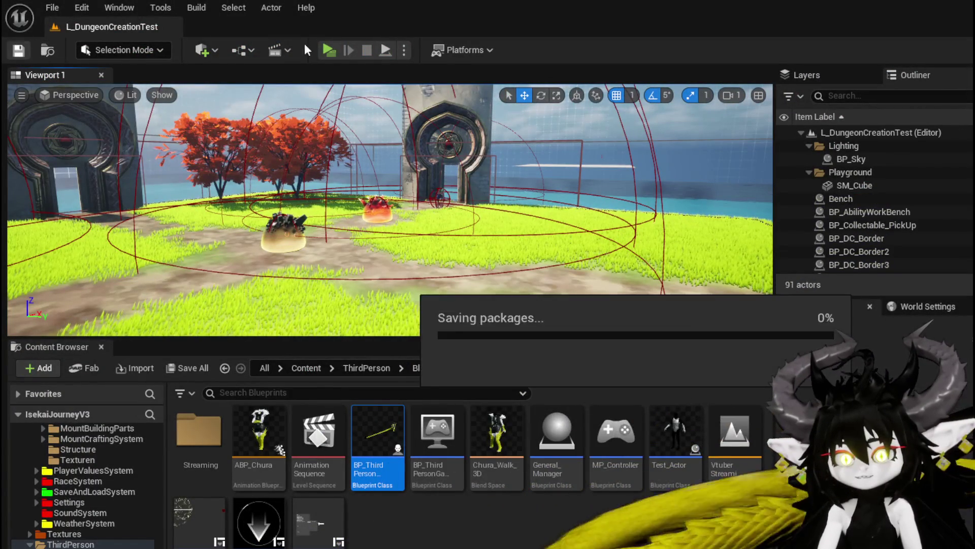
- Relaunch the play test and run up the dirt path into the rock slime to start combat
key(alt+Tab)
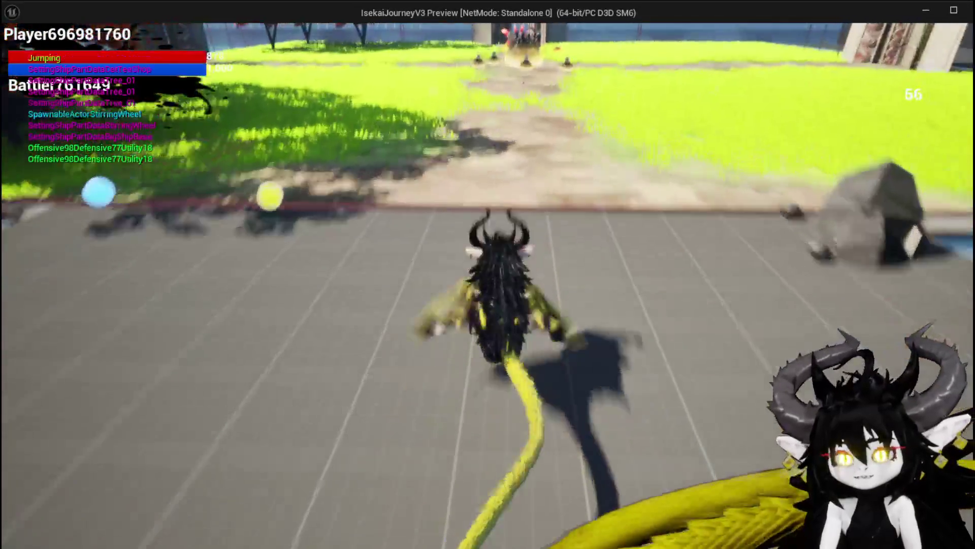
key(w)
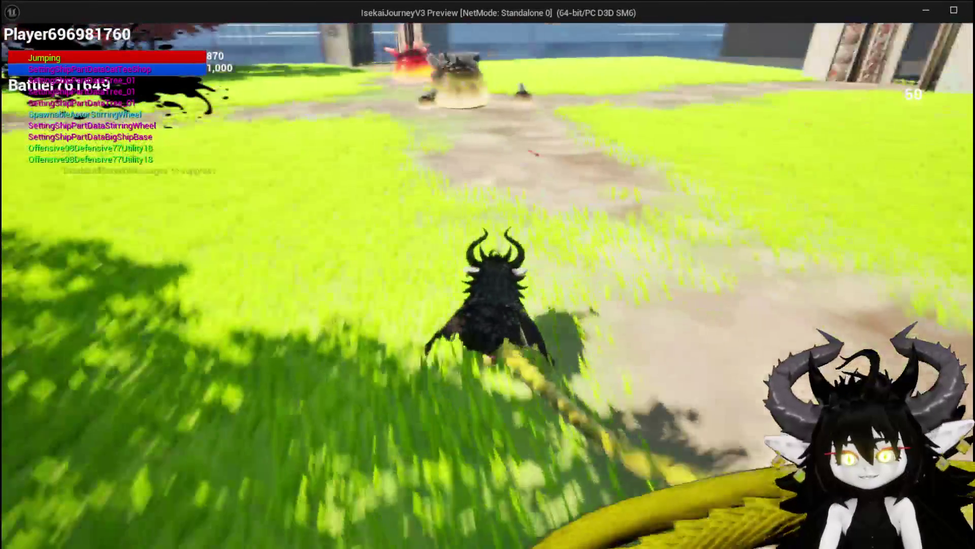
key(w)
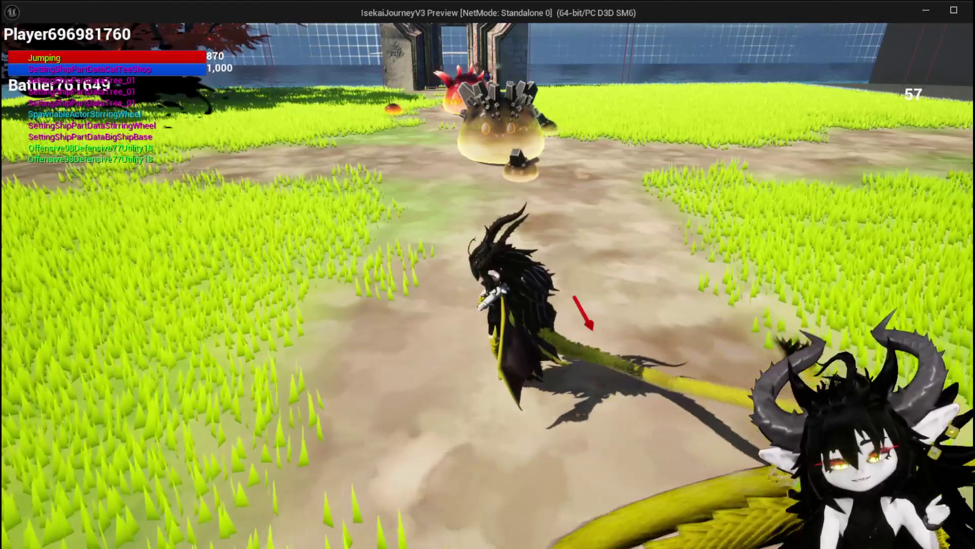
key(w)
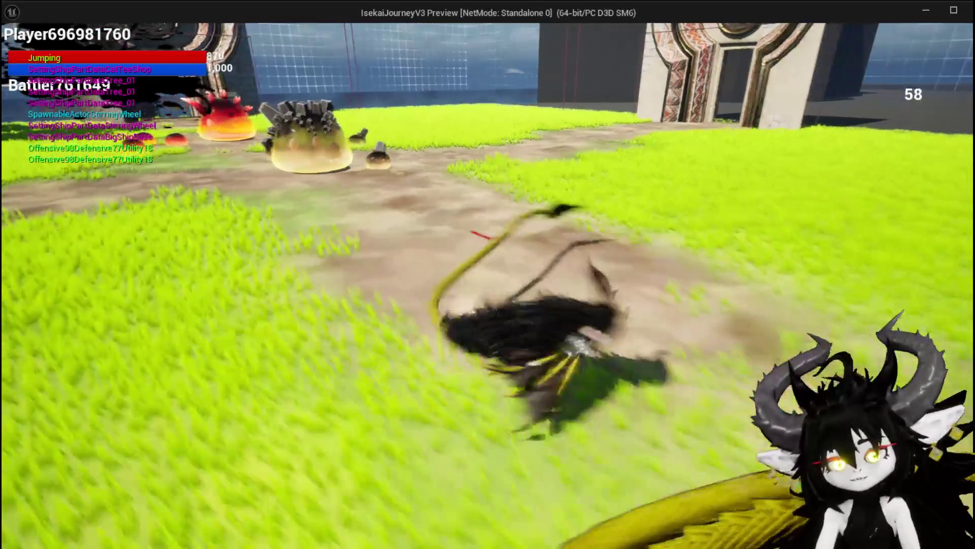
key(w)
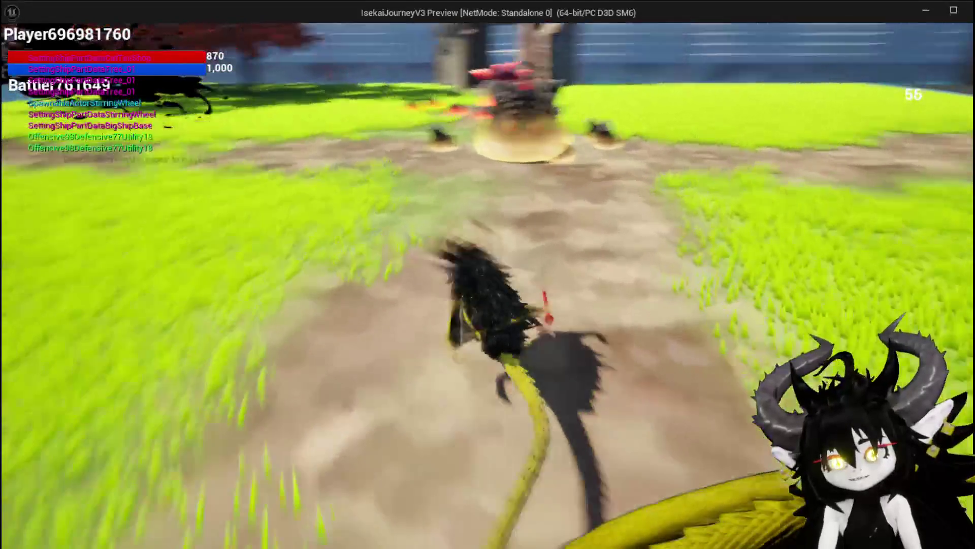
key(w)
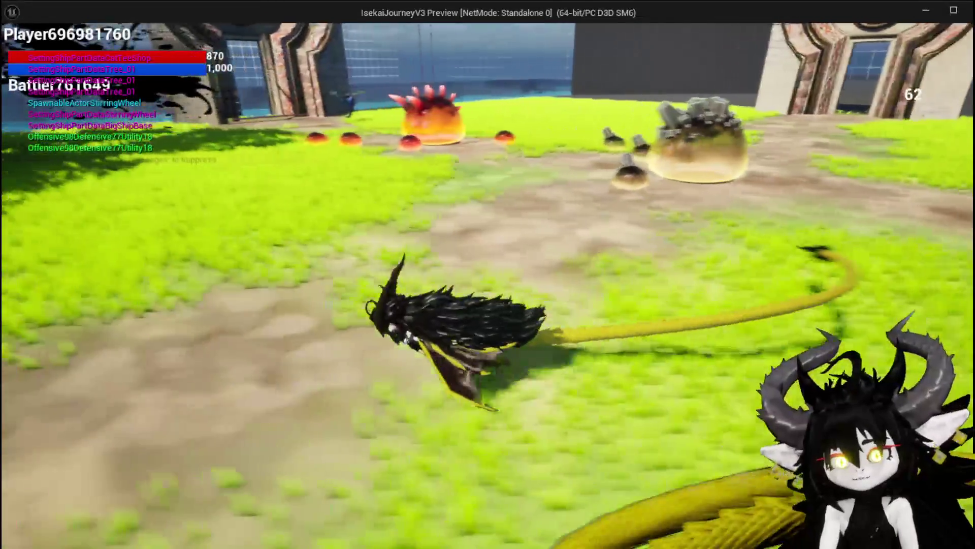
key(w)
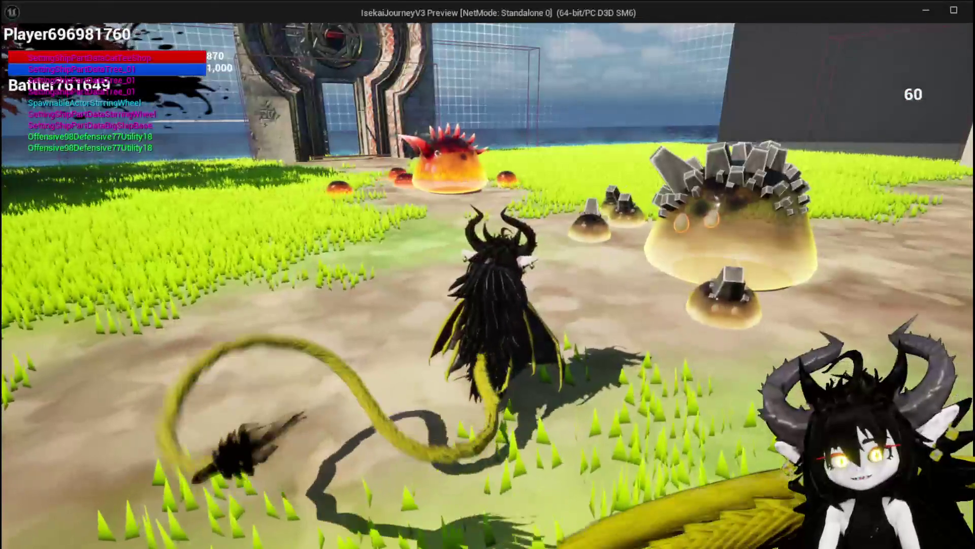
key(w)
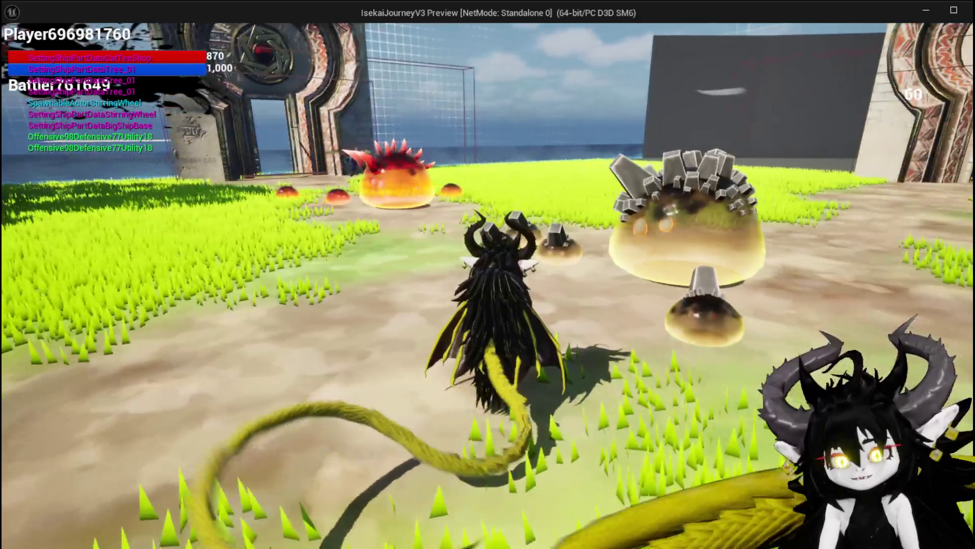
key(w)
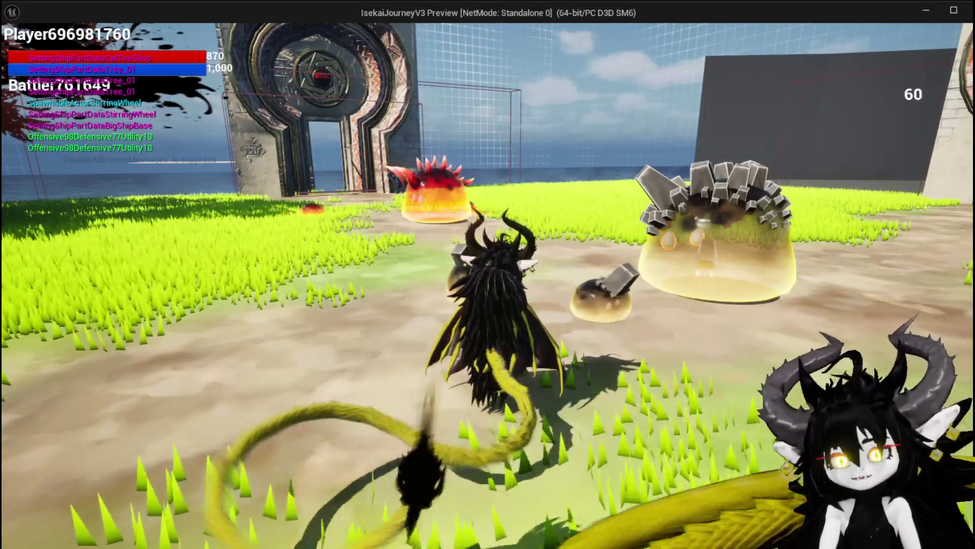
key(w)
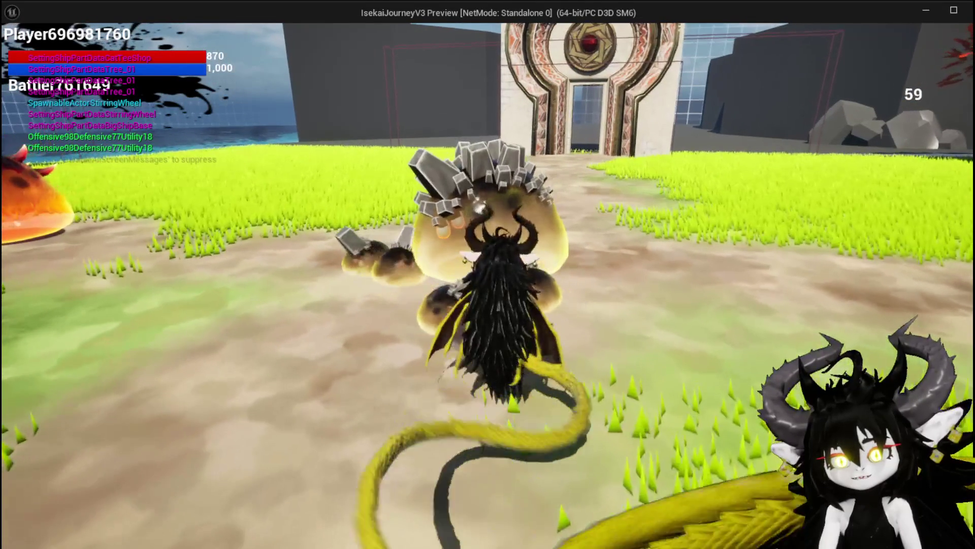
key(w)
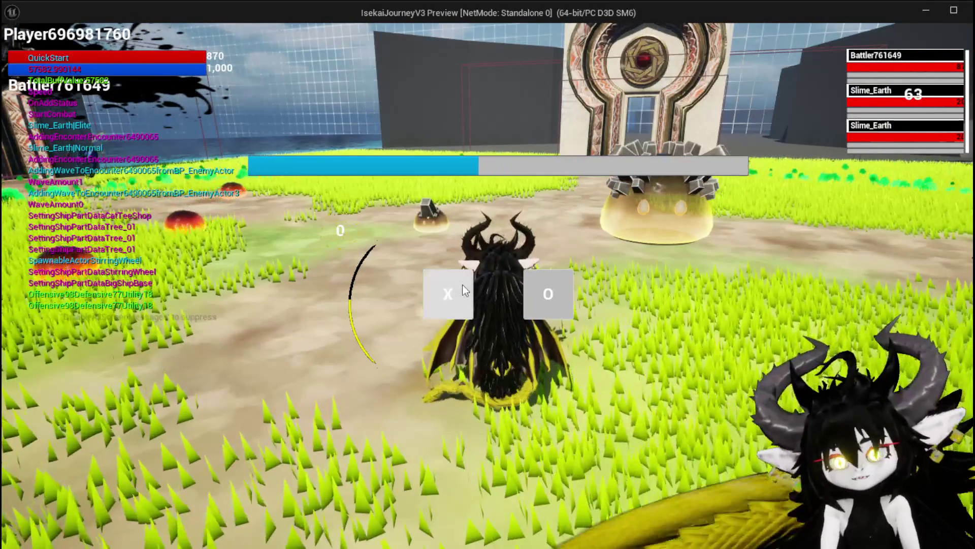
- Accept the encounter prompt, play SummonSpawn and target Slime_Earth to end the first wave
click(462, 291)
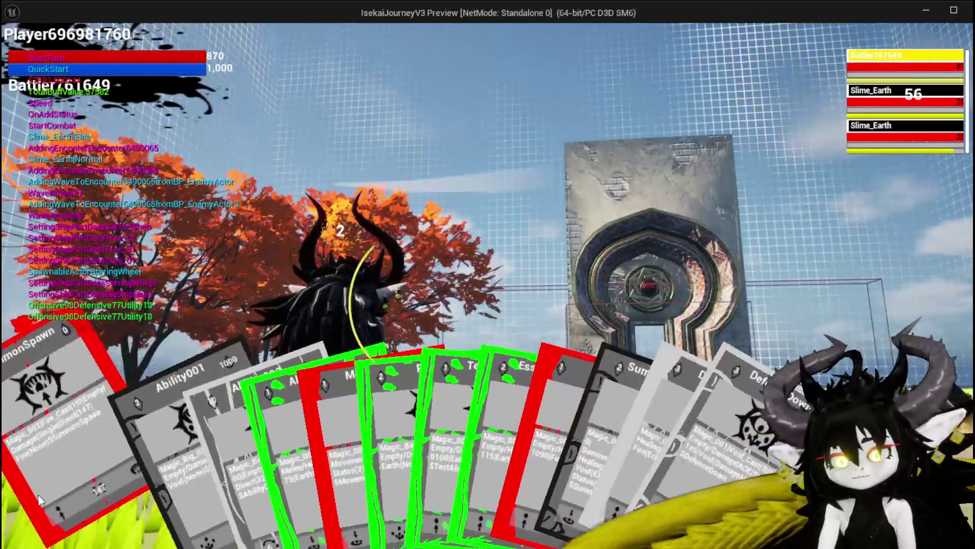
click(39, 494)
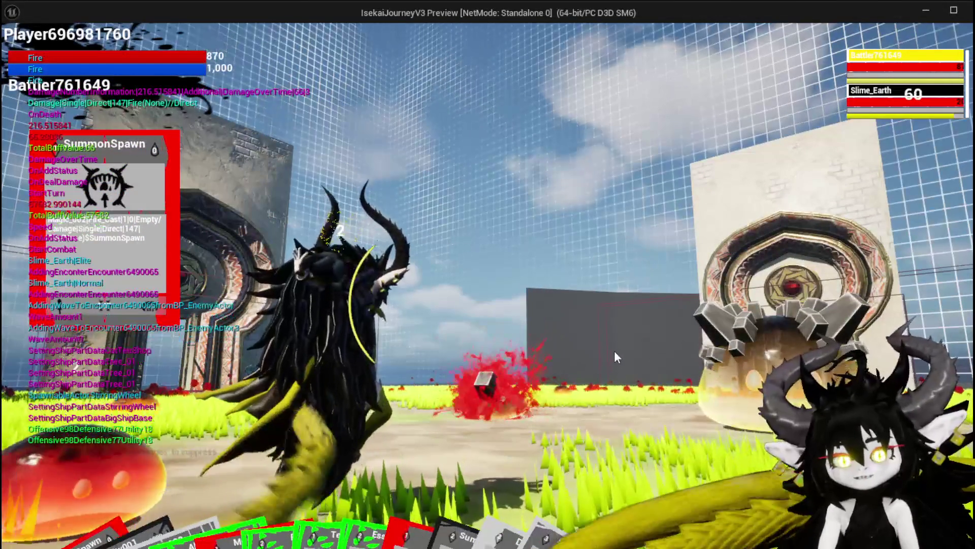
key(e)
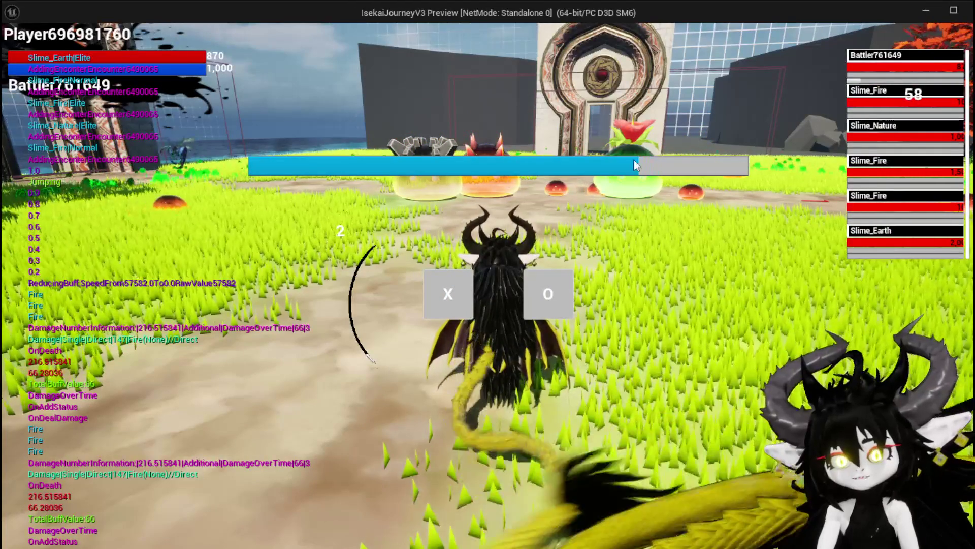
- Start the second-wave combat and play the Slow card followed by EssenceDrain
click(436, 296)
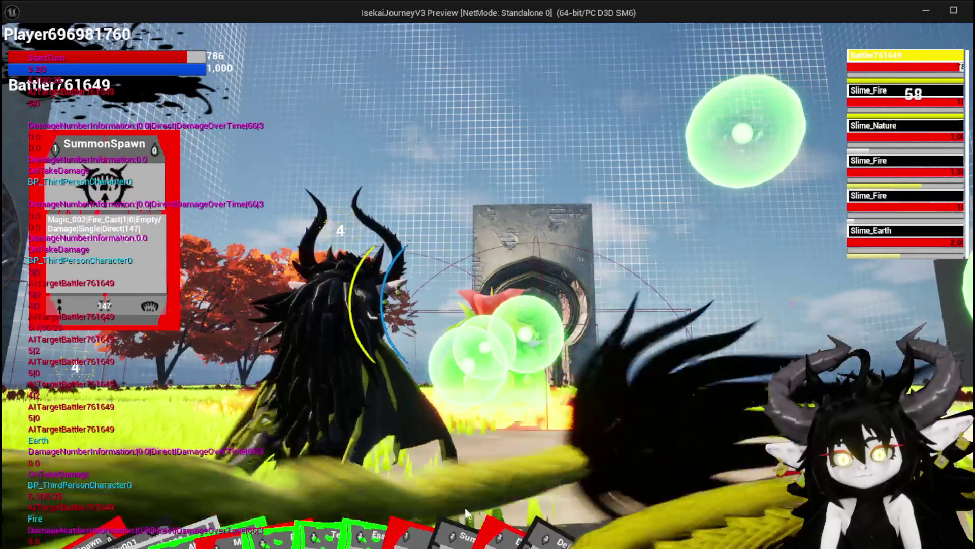
mouse_move(464, 507)
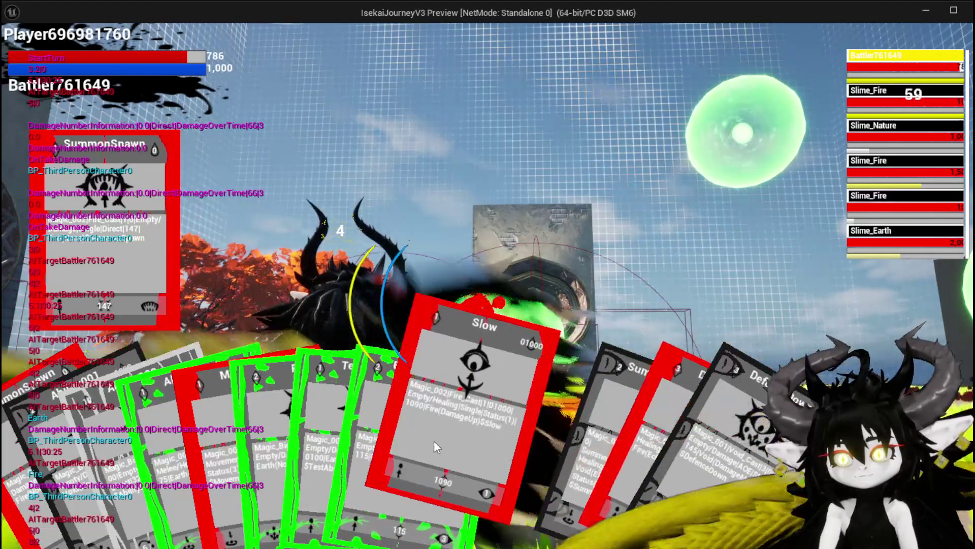
click(433, 441)
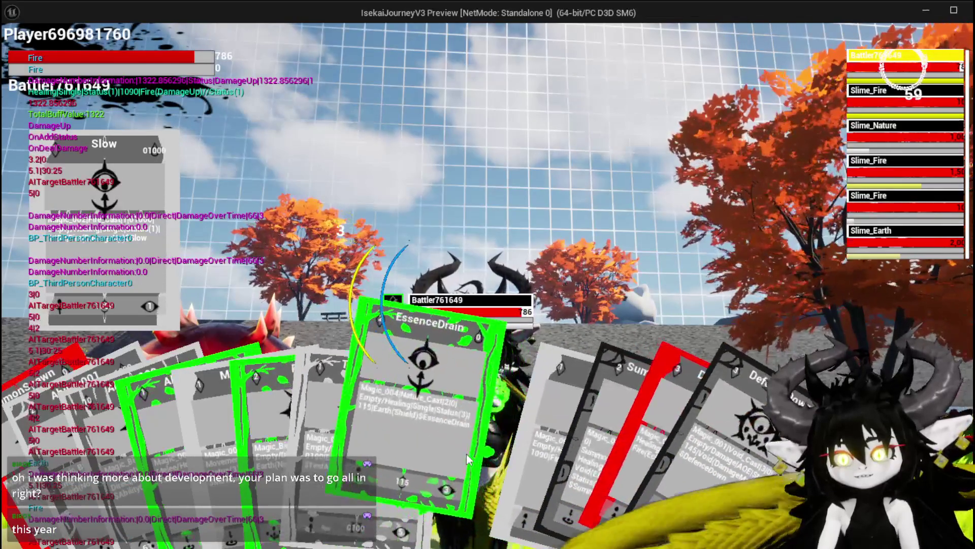
click(465, 449)
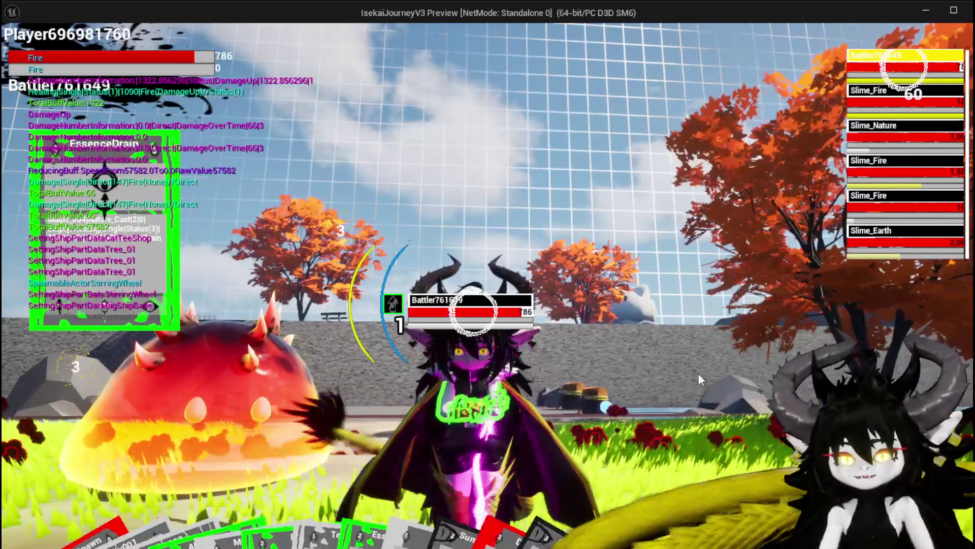
- Play the EssenceDrain, Pillar and SummonSpawn cards until the slime battle ends in victory
mouse_move(483, 518)
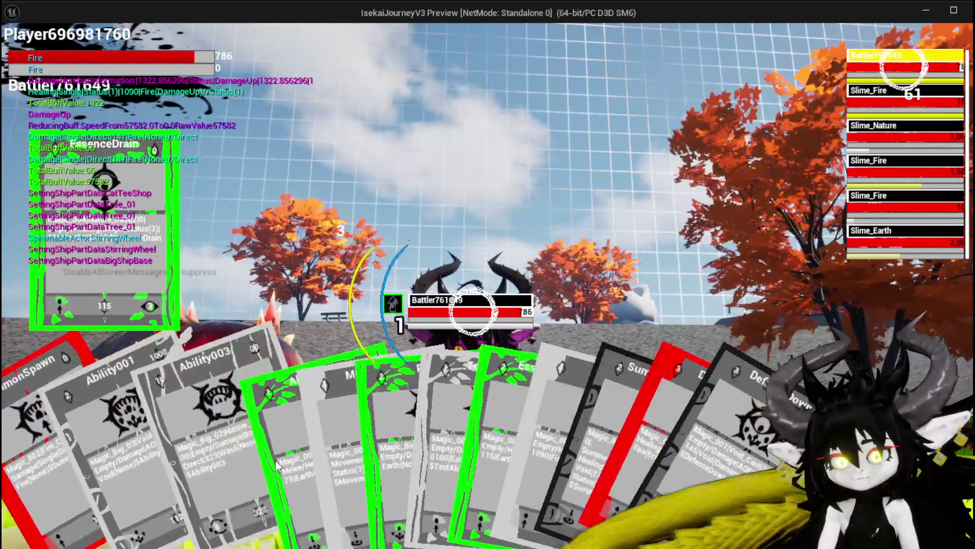
click(478, 449)
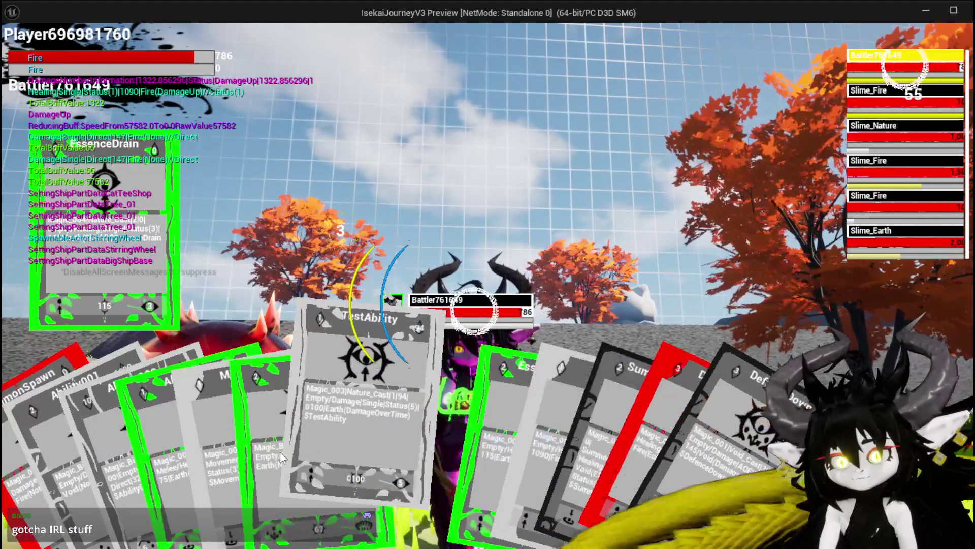
click(279, 449)
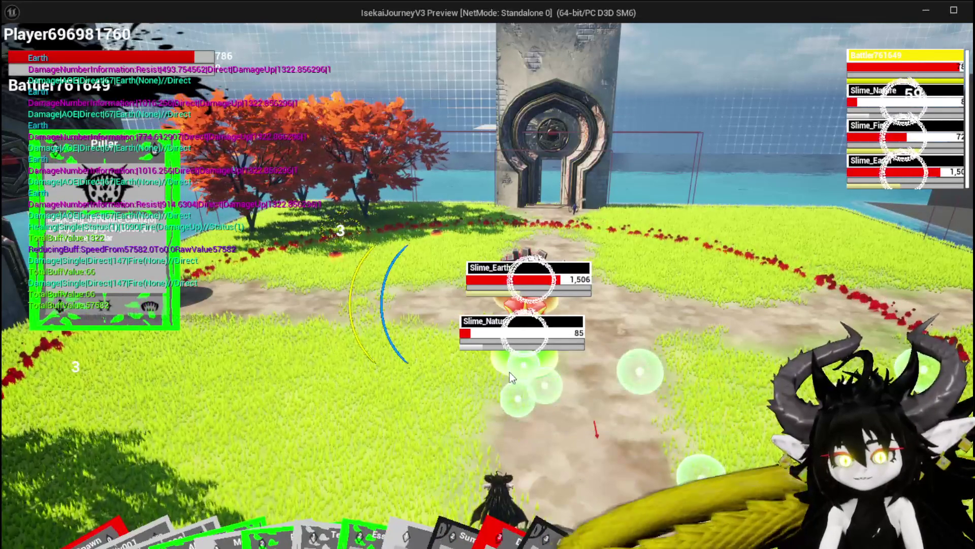
click(63, 520)
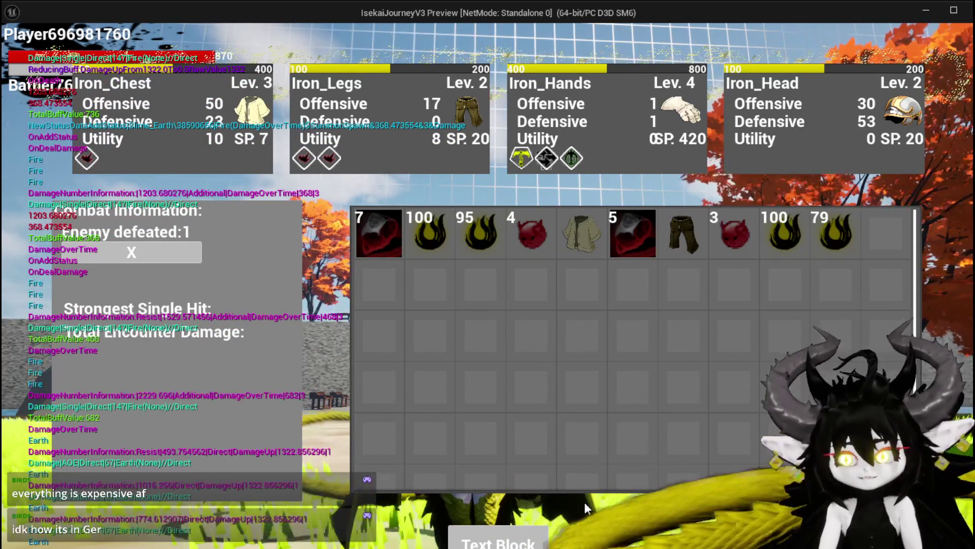
- Close the loot inventory and jump to fly upward across the arena
mouse_move(613, 247)
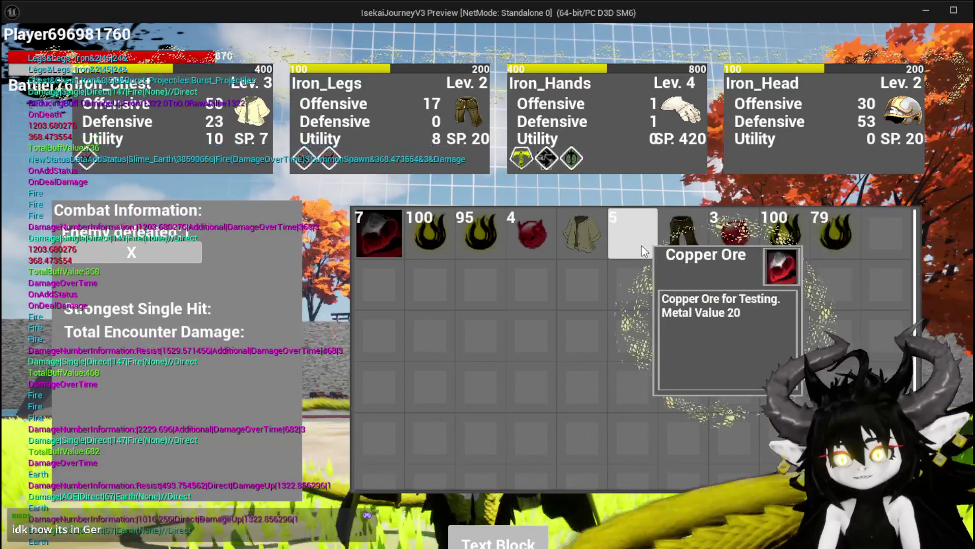
mouse_move(670, 246)
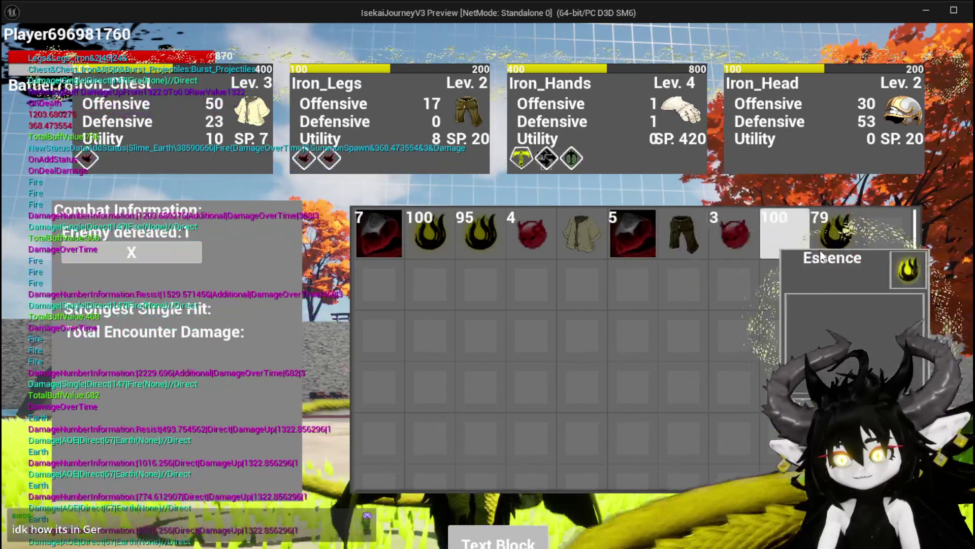
mouse_move(819, 250)
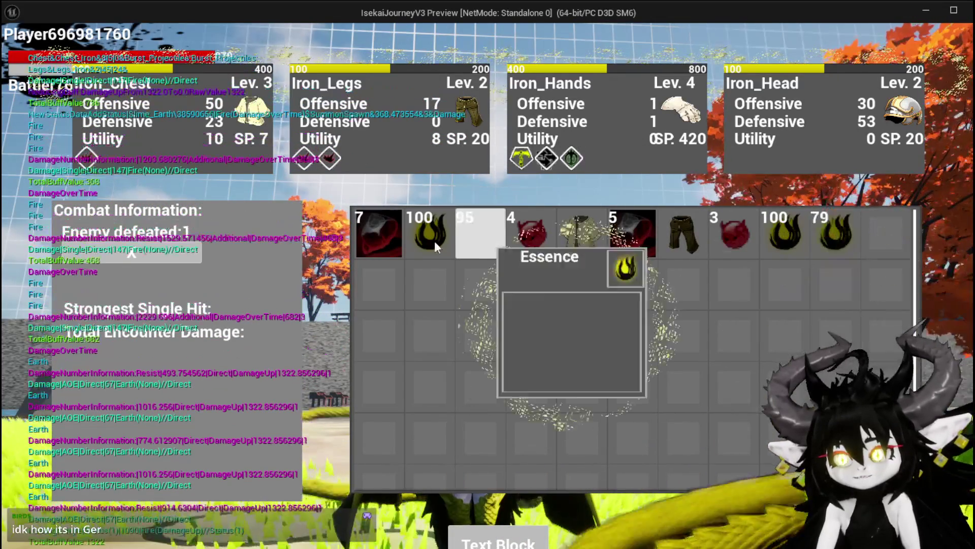
key(i)
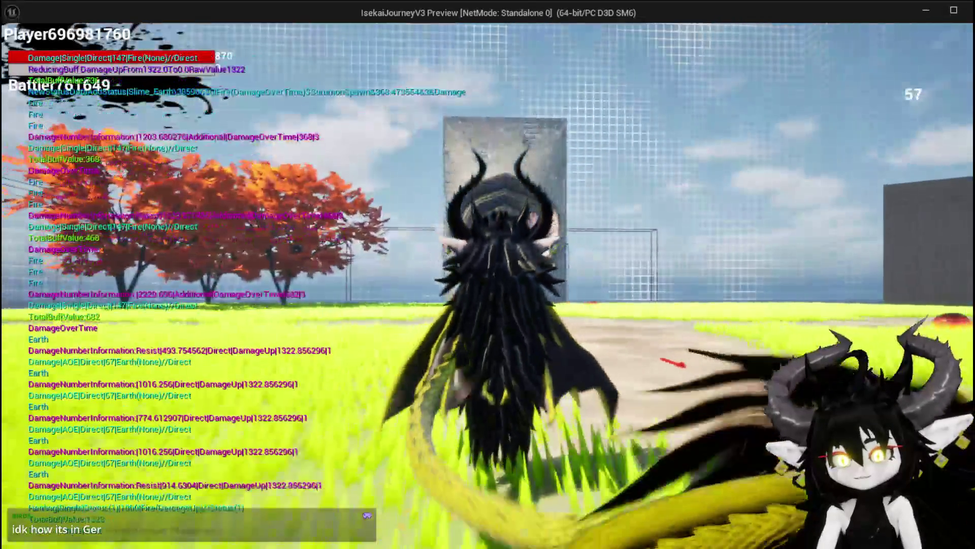
key(space)
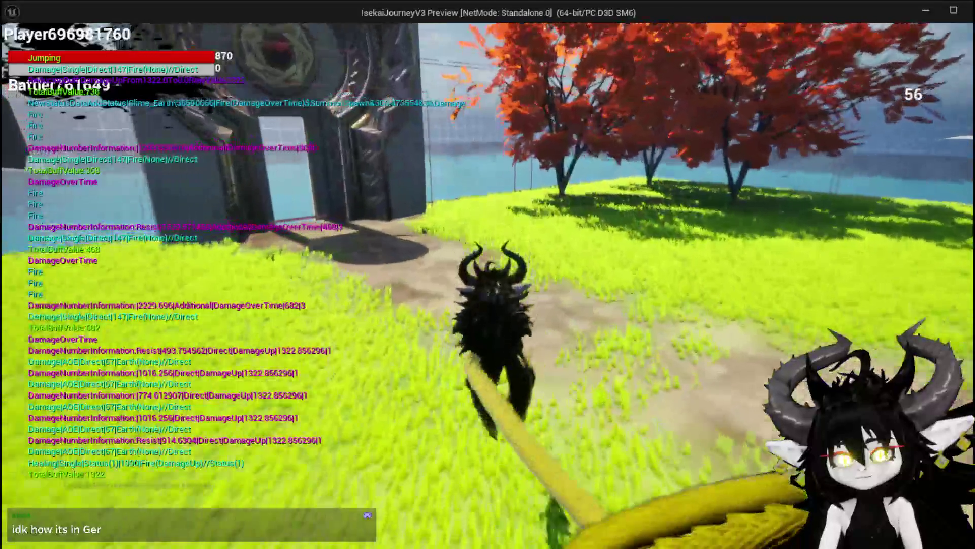
key(space)
key(space)
key(space)
key(space)
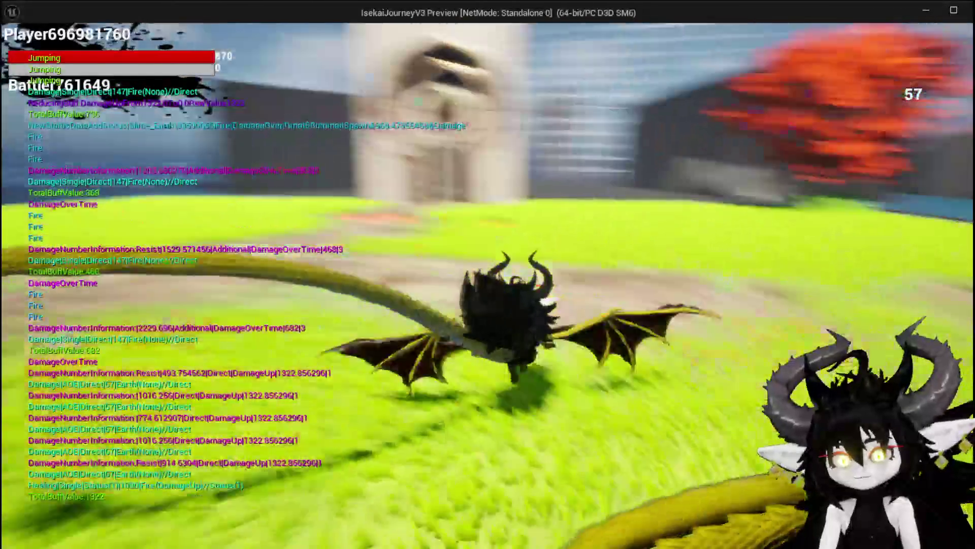
key(space)
key(space)
key(space)
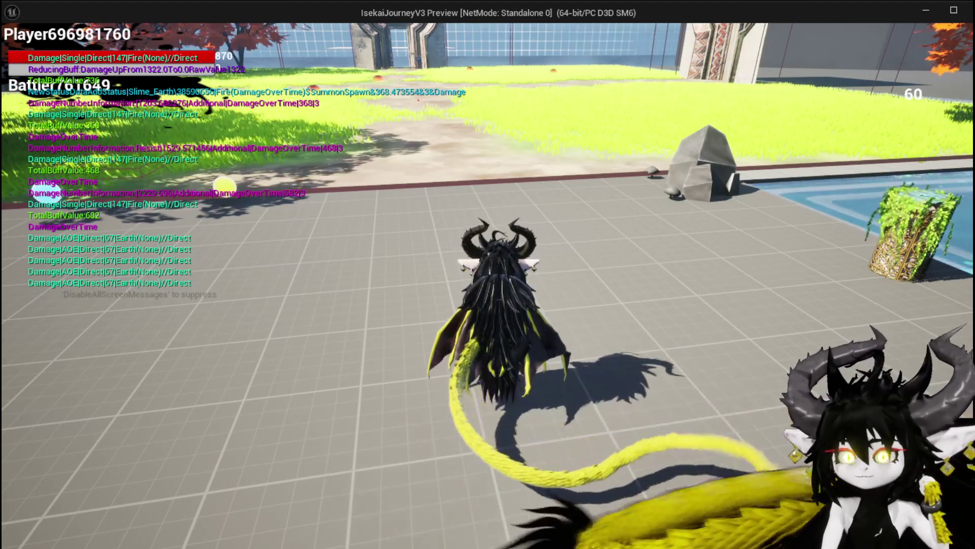
- Steer the character over the grass field toward the gate, then stop the play session
key(w)
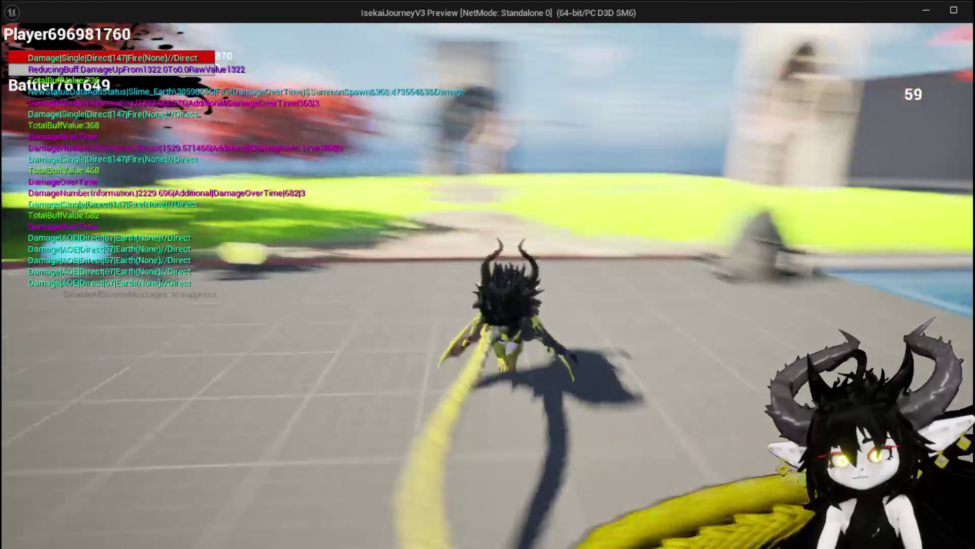
key(a)
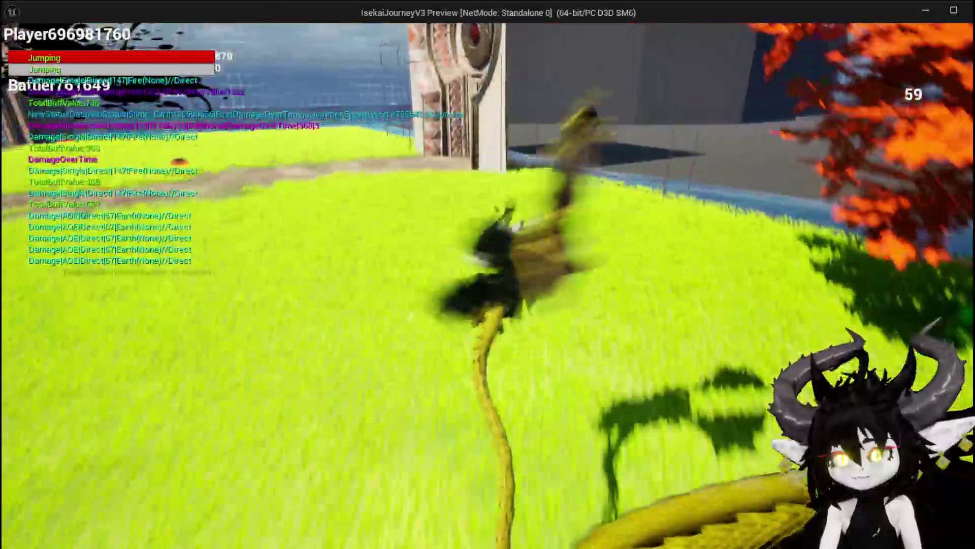
key(a)
key(space)
key(space)
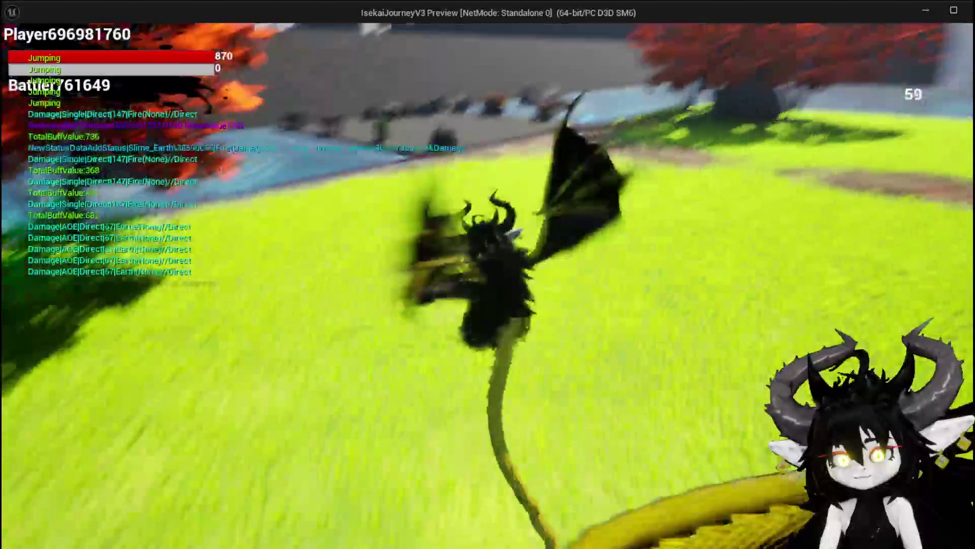
key(space)
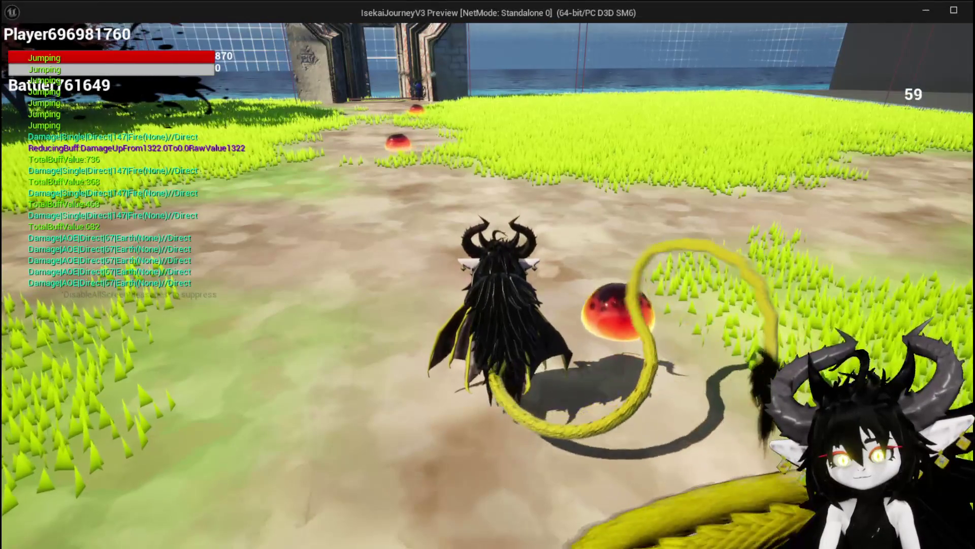
key(w)
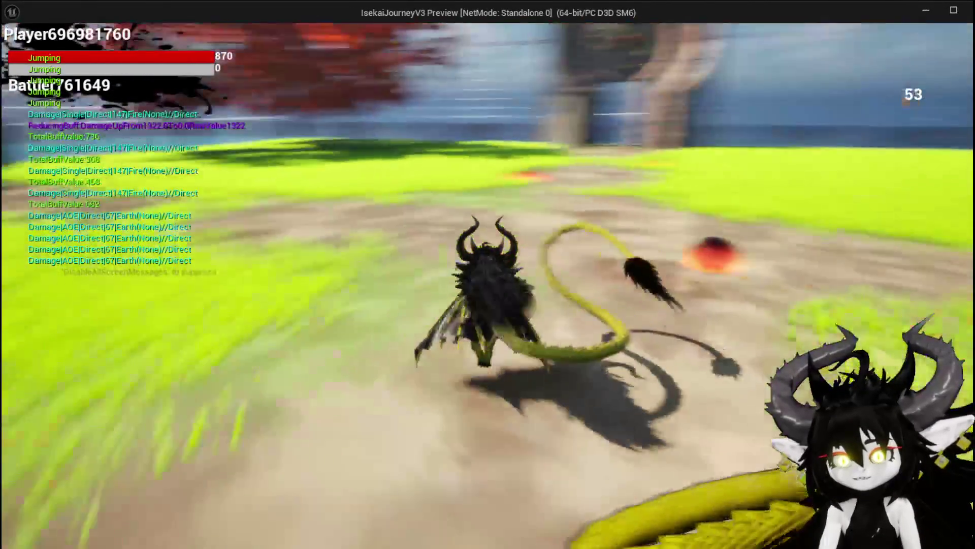
key(a)
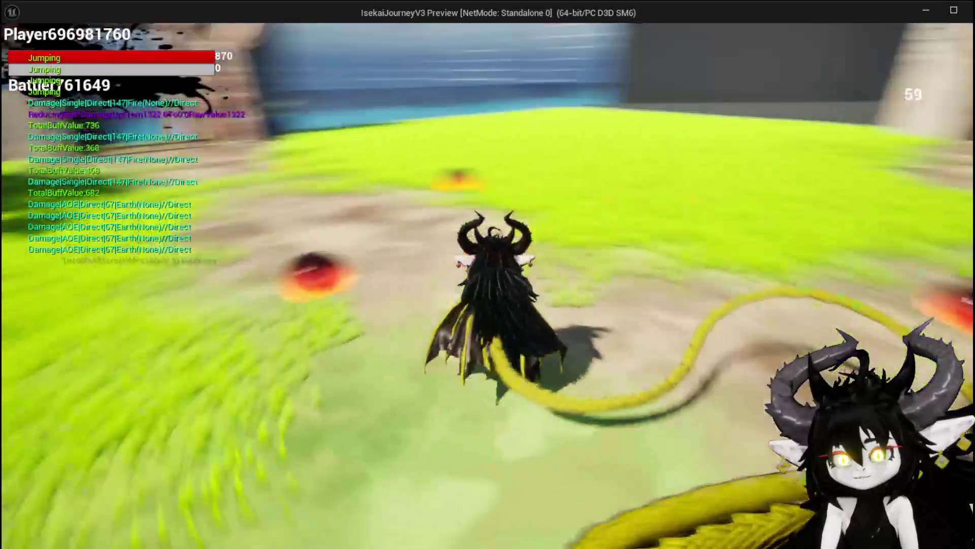
key(w)
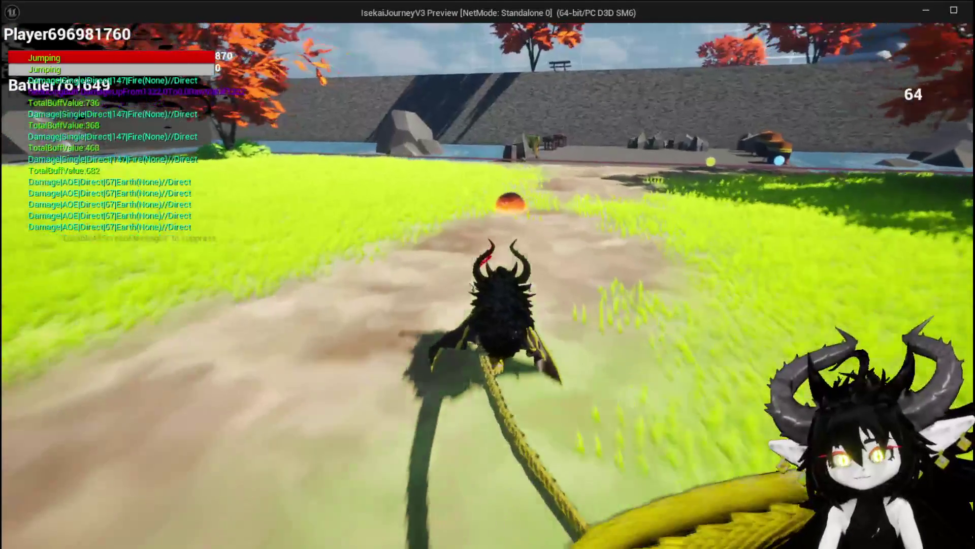
key(Escape)
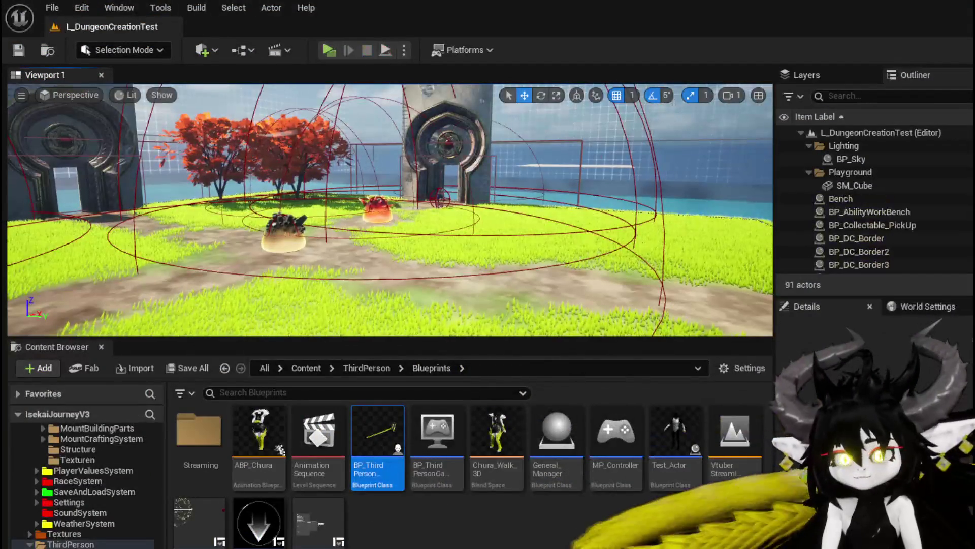
click(333, 53)
key(w)
key(space)
key(w)
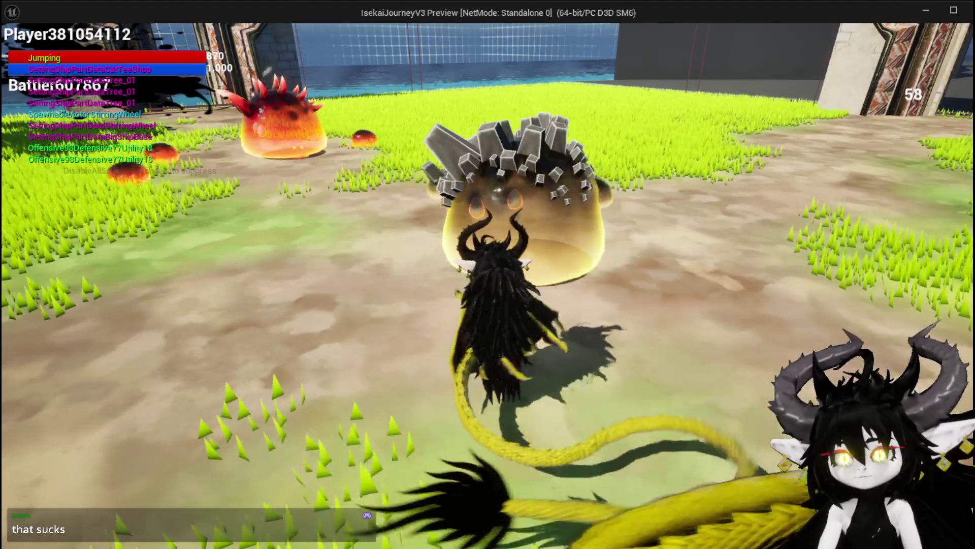
key(1)
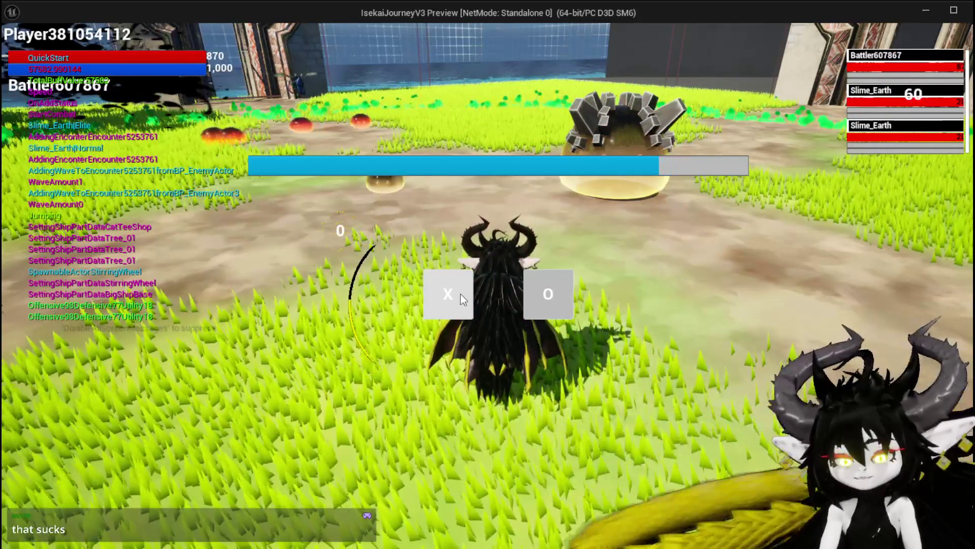
click(544, 287)
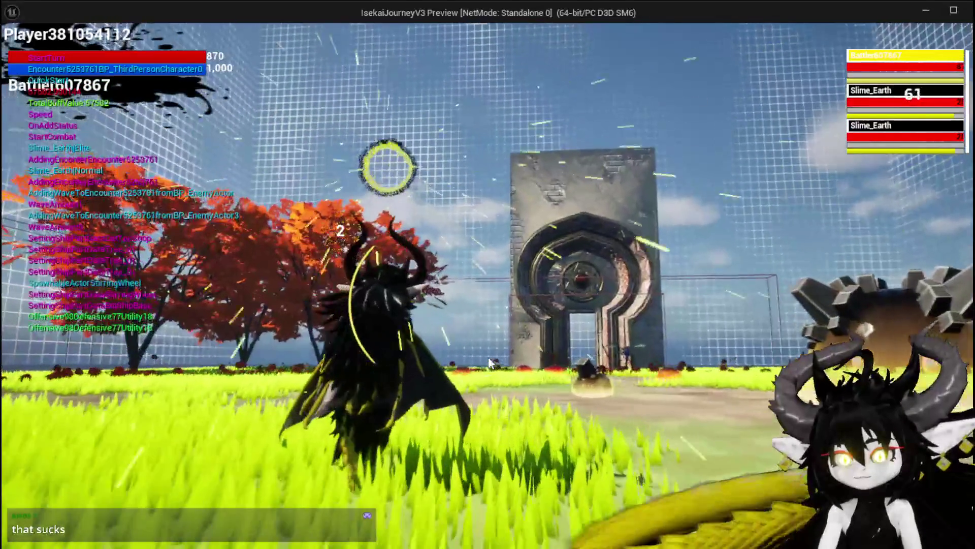
key(Escape)
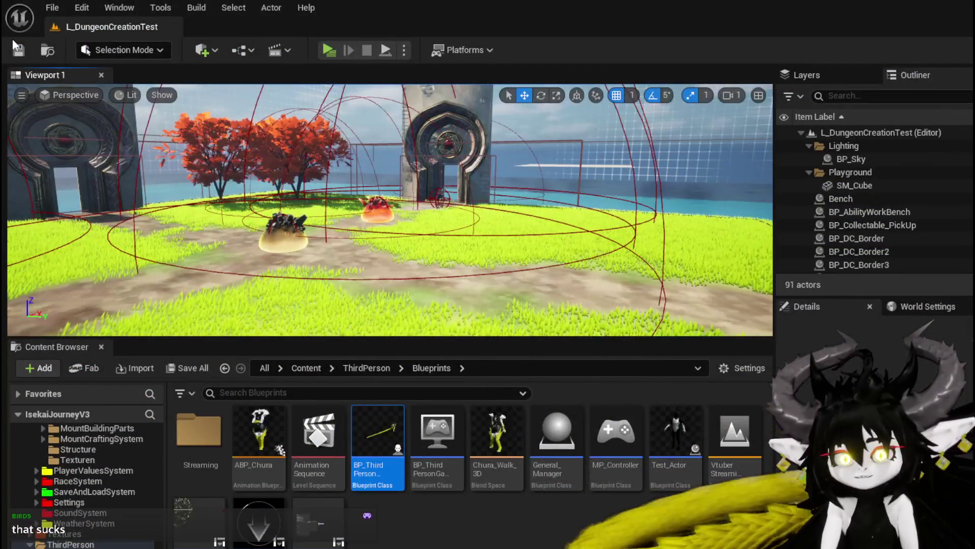
- Save the L_DungeonCreationTest level and all modified packages, then look toward the red trees and gate
click(18, 52)
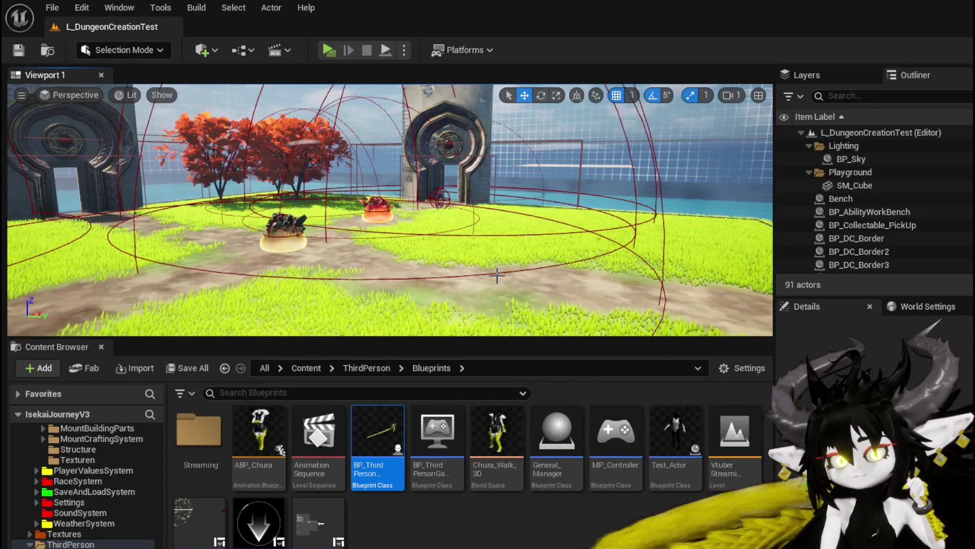
key(ctrl+s)
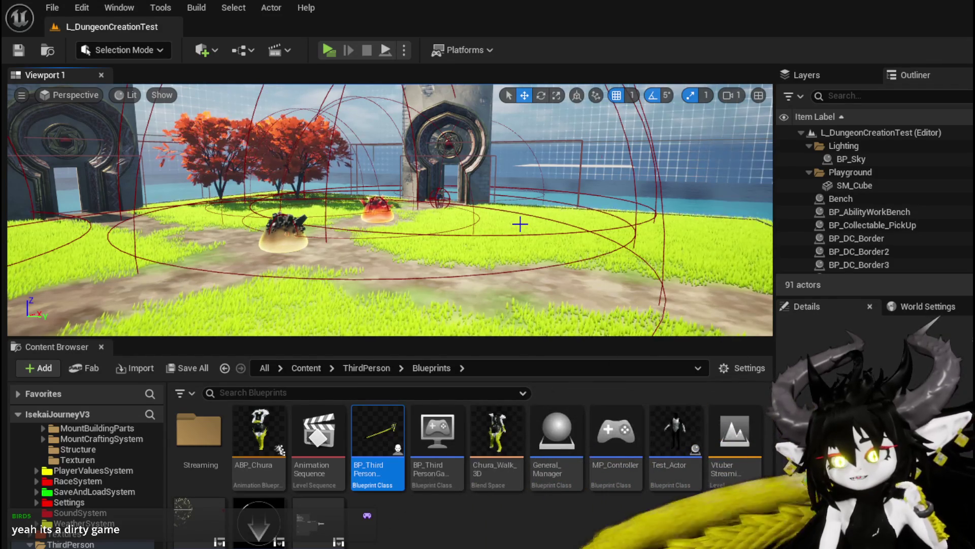
drag(520, 224, 519, 224)
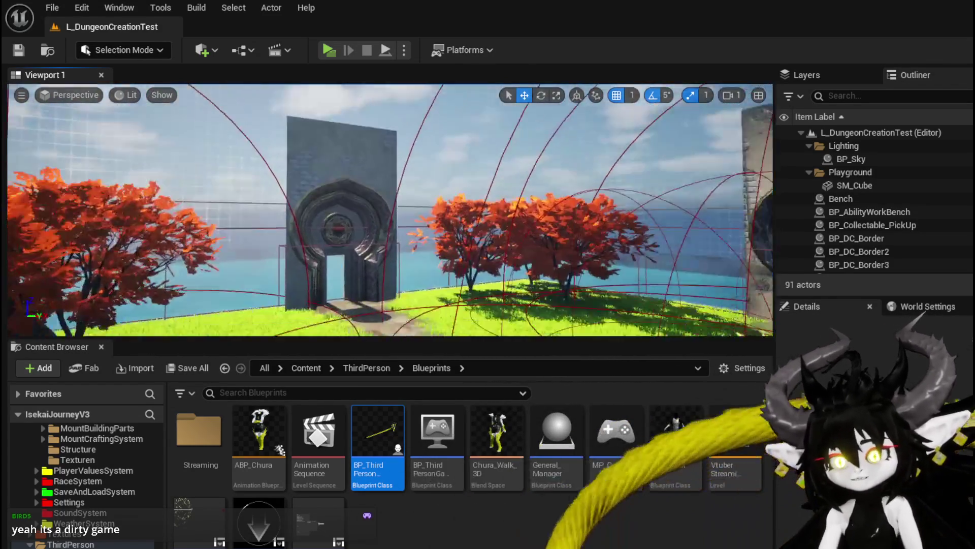
drag(520, 224, 520, 224)
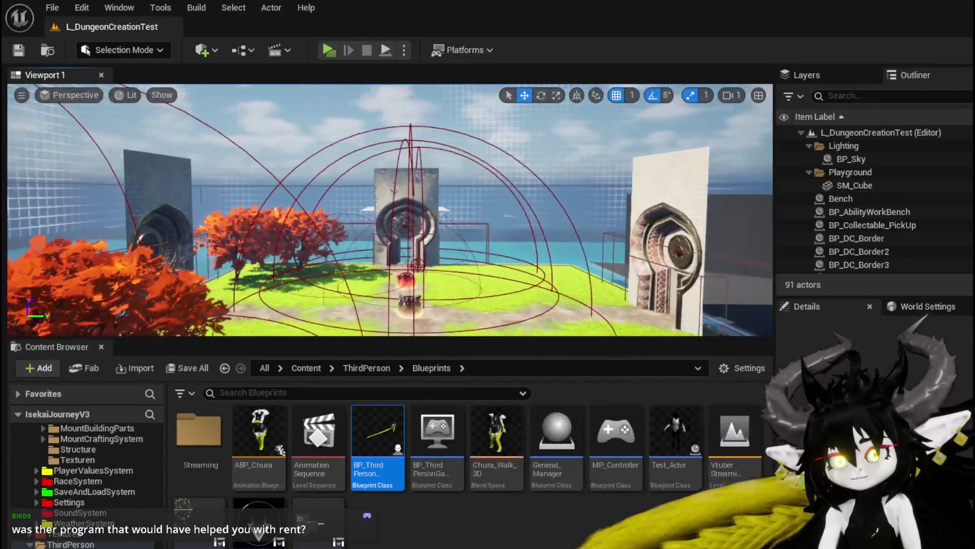
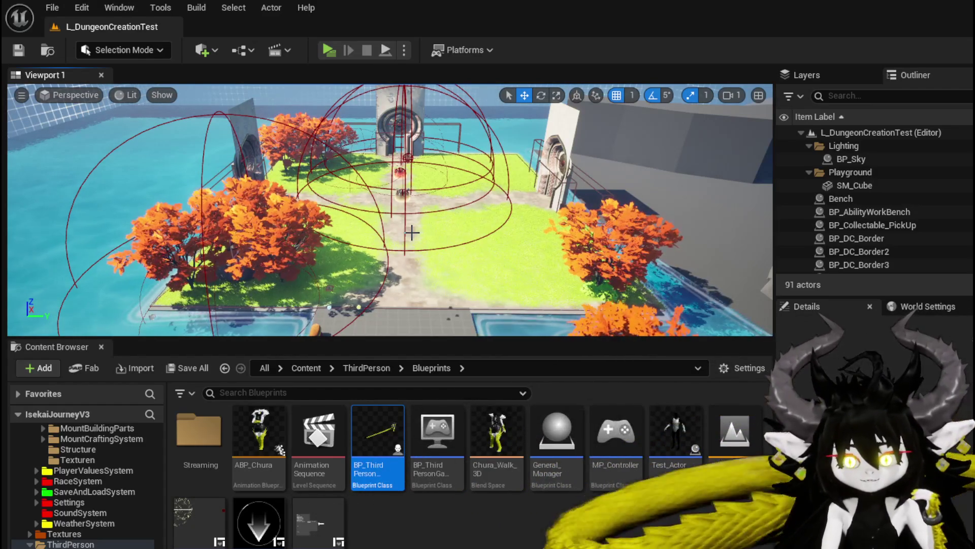
- Fly around the arena to inspect the arches, red trees and water
mouse_move(412, 233)
mouse_down()
mouse_move(422, 201)
mouse_move(447, 198)
mouse_move(463, 180)
mouse_move(558, 178)
mouse_move(569, 153)
mouse_move(574, 184)
mouse_move(559, 176)
mouse_move(541, 186)
mouse_move(574, 189)
mouse_move(439, 199)
mouse_up()
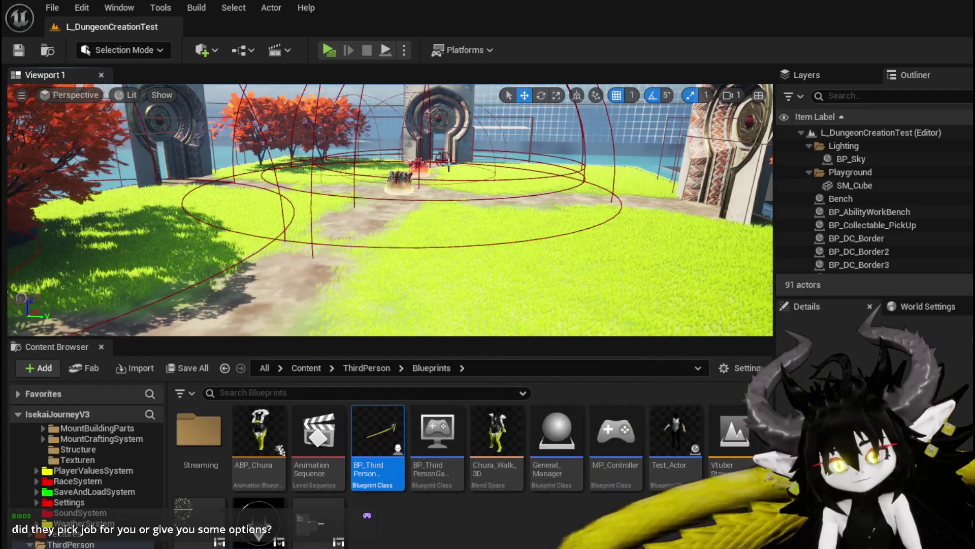
mouse_move(354, 201)
mouse_down()
mouse_move(493, 188)
mouse_move(370, 196)
mouse_move(417, 204)
mouse_move(354, 201)
mouse_up()
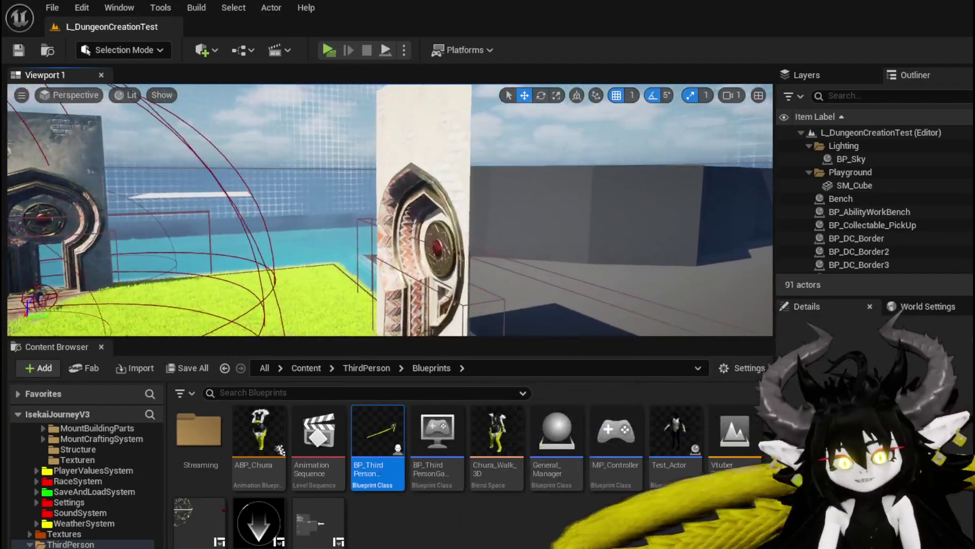
key(s)
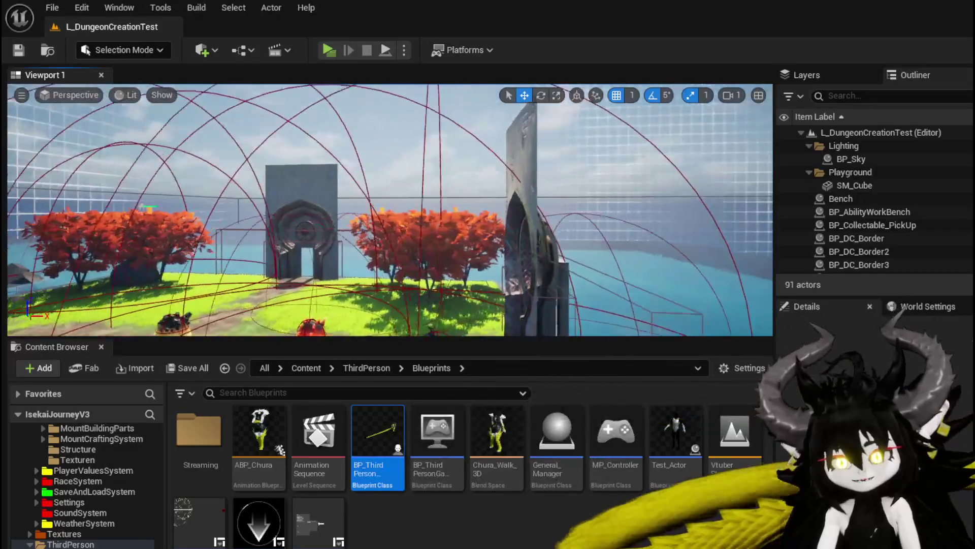
key(w)
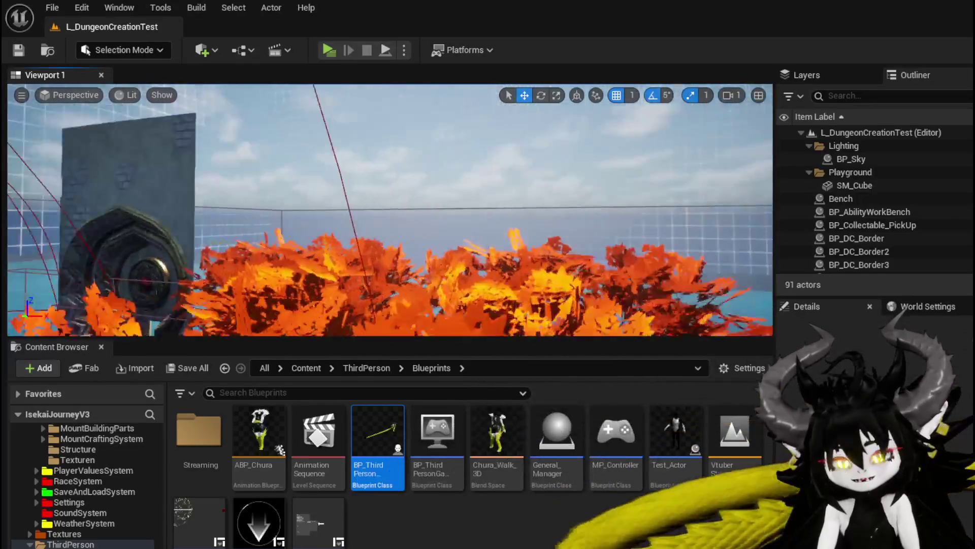
key(w)
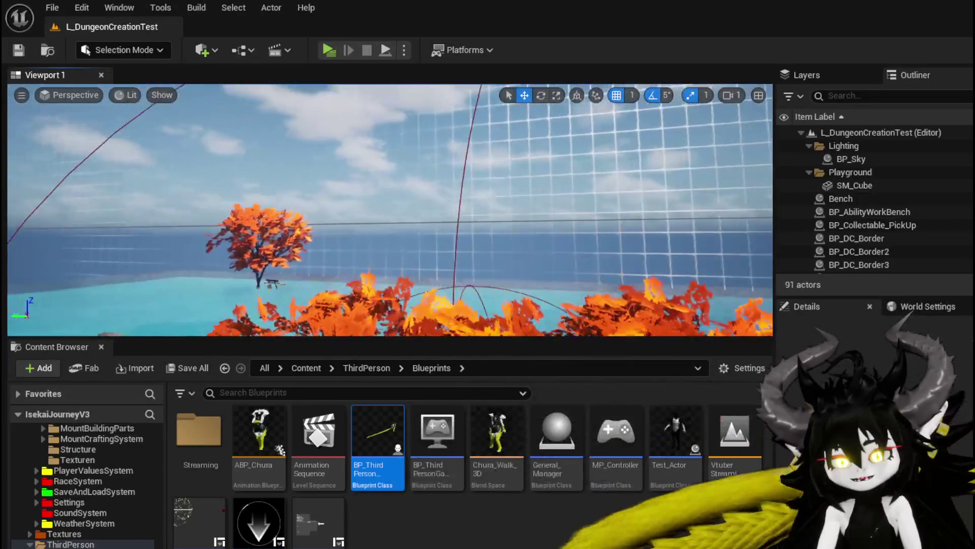
key(s)
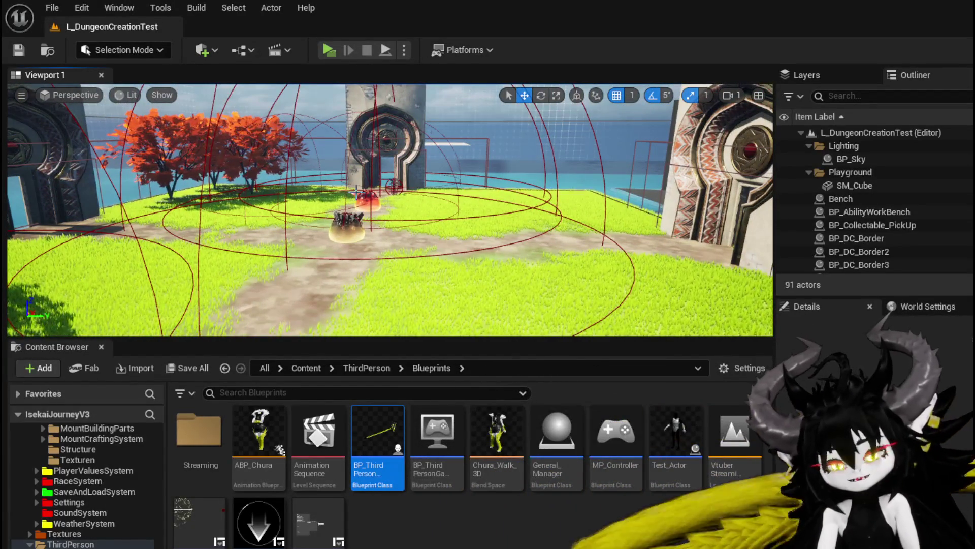
key(a)
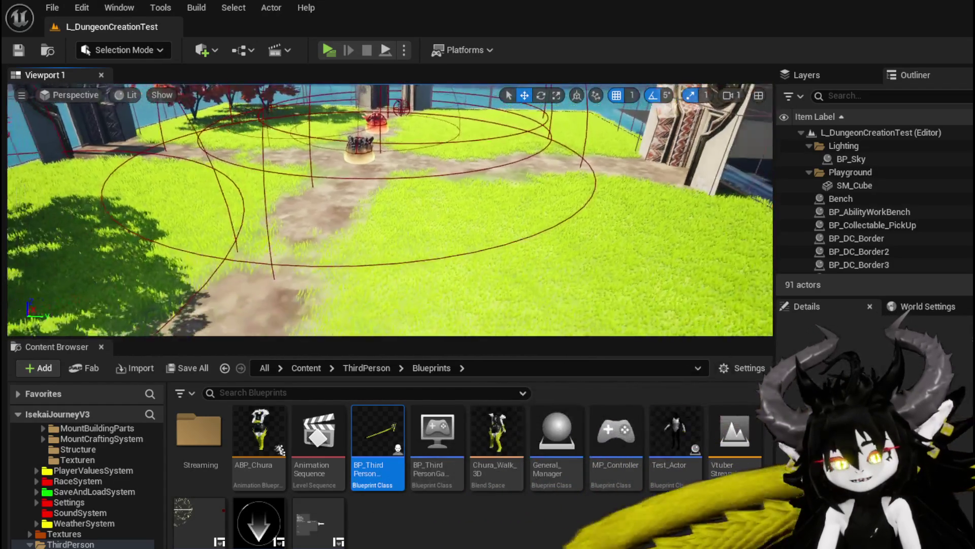
key(s)
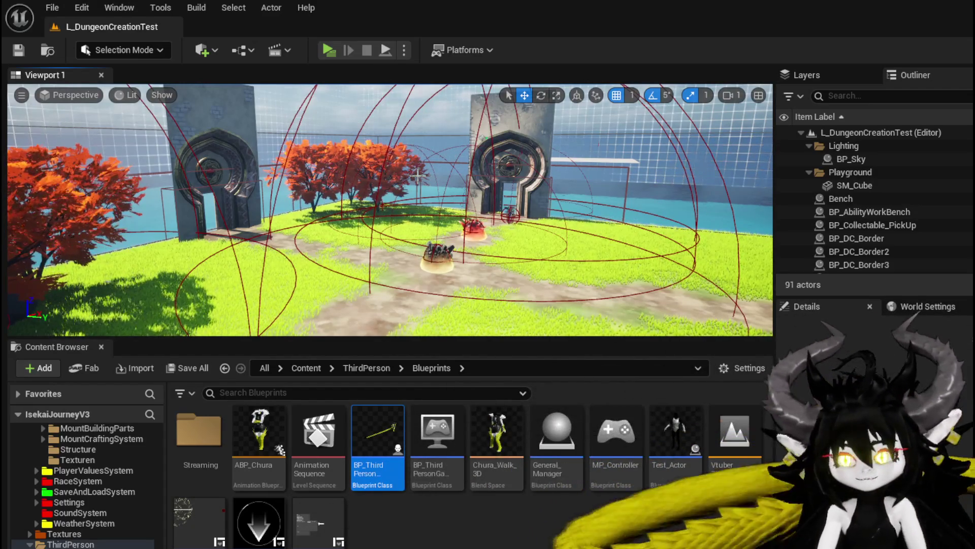
- Frame the stone gate and save the level with its modified assets
mouse_move(508, 213)
mouse_down()
mouse_move(508, 152)
mouse_move(467, 160)
mouse_move(467, 170)
mouse_move(427, 171)
mouse_move(468, 170)
mouse_move(488, 152)
mouse_move(508, 170)
mouse_move(508, 109)
mouse_move(460, 109)
mouse_move(500, 99)
mouse_move(495, 145)
mouse_up()
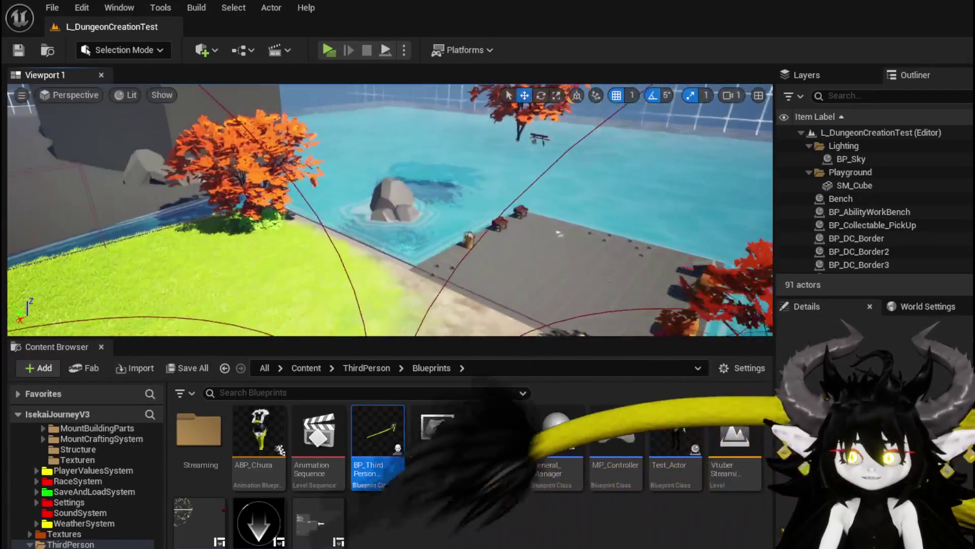
mouse_move(495, 208)
mouse_down()
mouse_move(495, 198)
mouse_move(457, 193)
mouse_move(488, 185)
mouse_move(490, 163)
mouse_move(490, 203)
mouse_move(462, 201)
mouse_move(452, 178)
mouse_move(434, 173)
mouse_move(487, 160)
mouse_up()
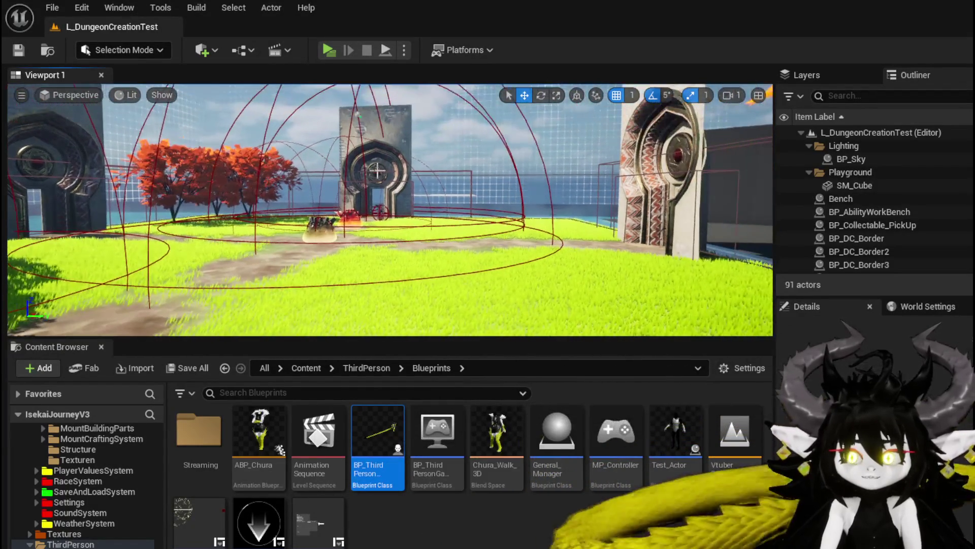
key(ctrl+s)
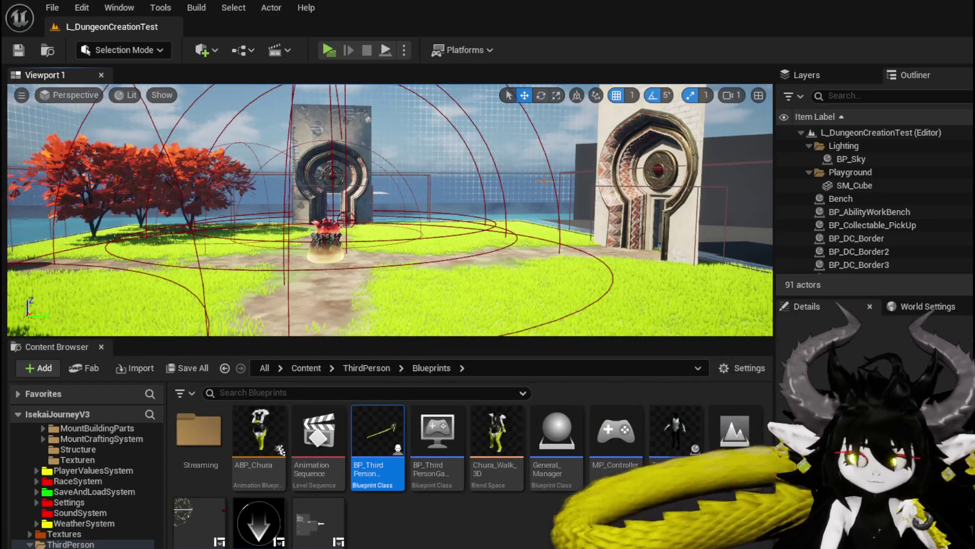
mouse_move(390, 210)
mouse_down()
mouse_move(477, 170)
mouse_move(516, 190)
mouse_move(589, 196)
mouse_move(447, 191)
mouse_up()
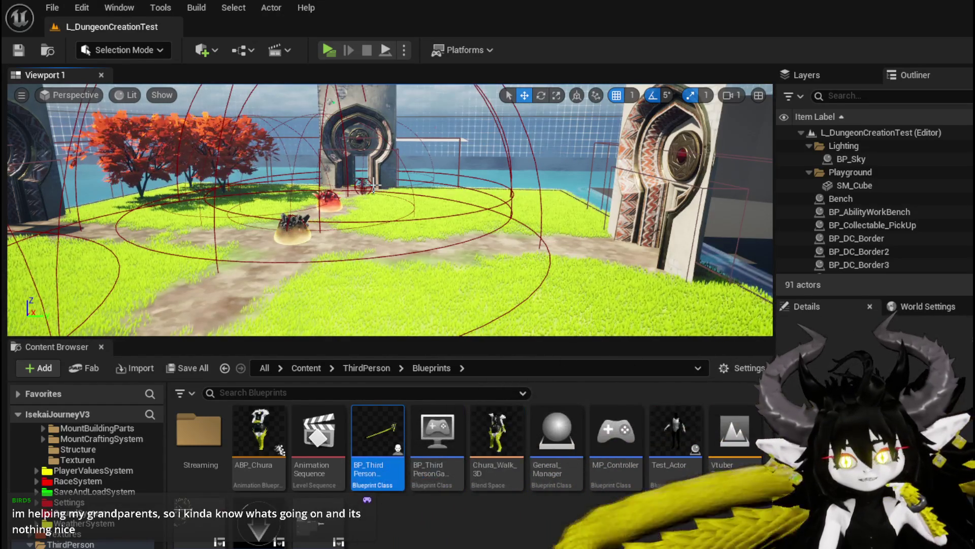
drag(373, 185, 457, 186)
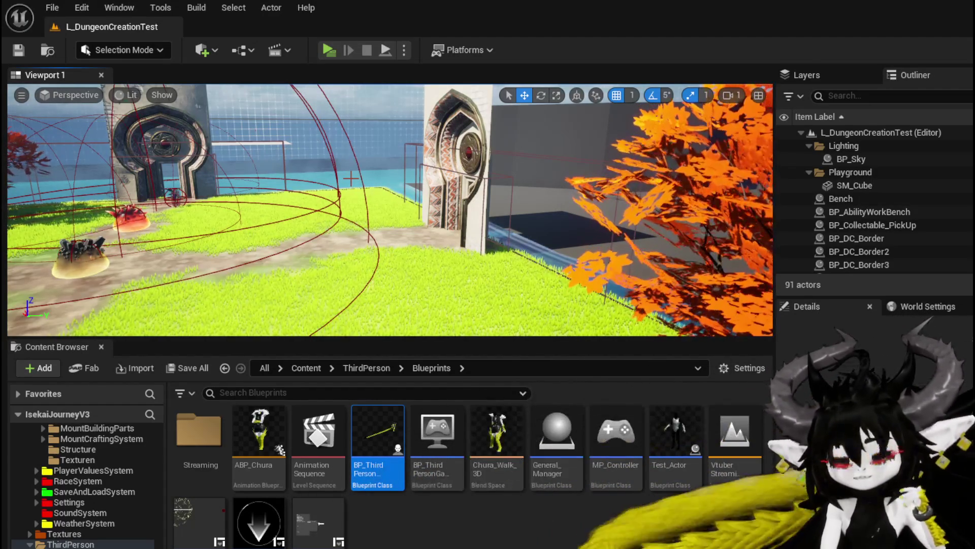
key(w)
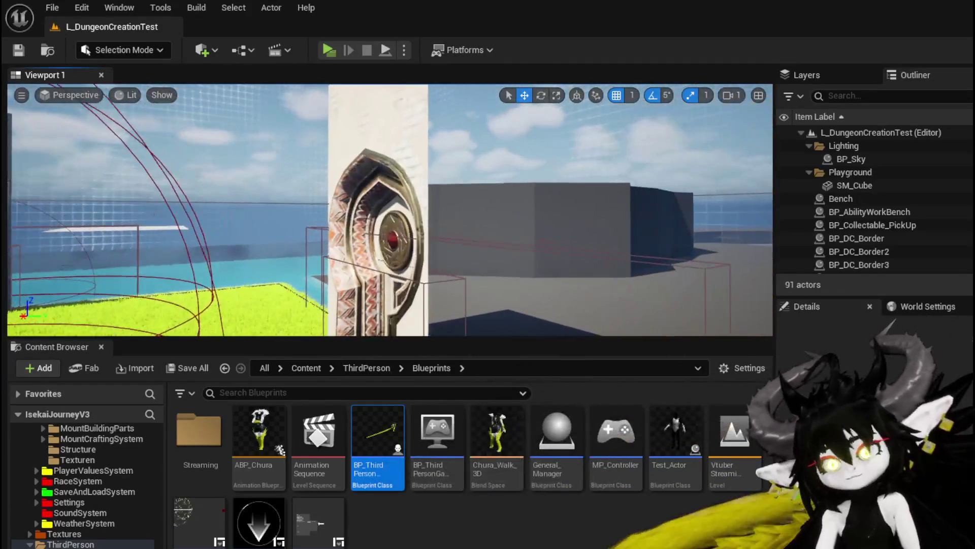
key(d)
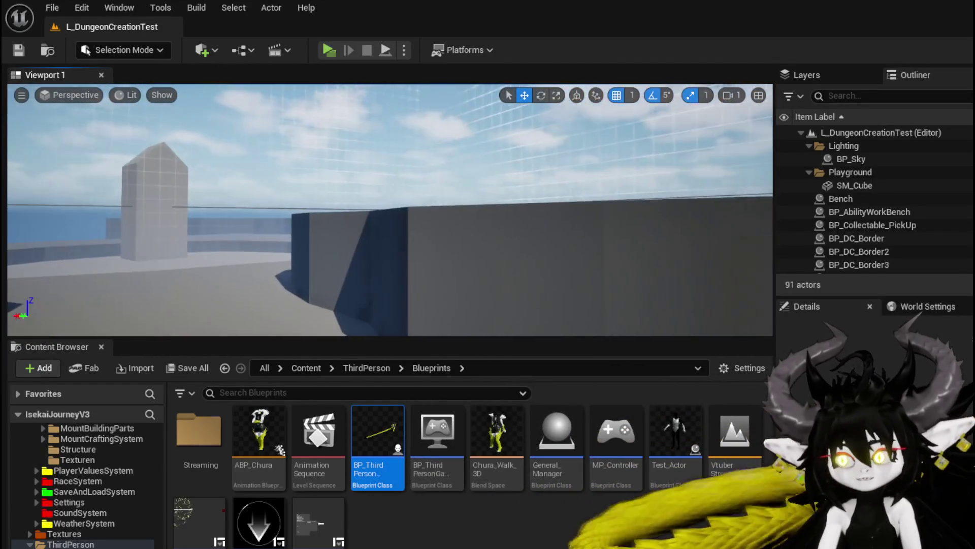
key(a)
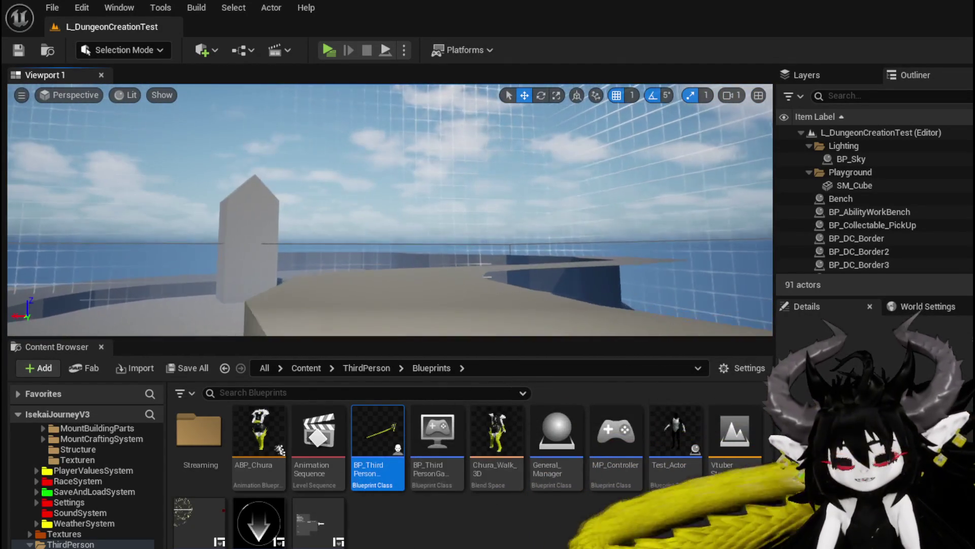
key(w)
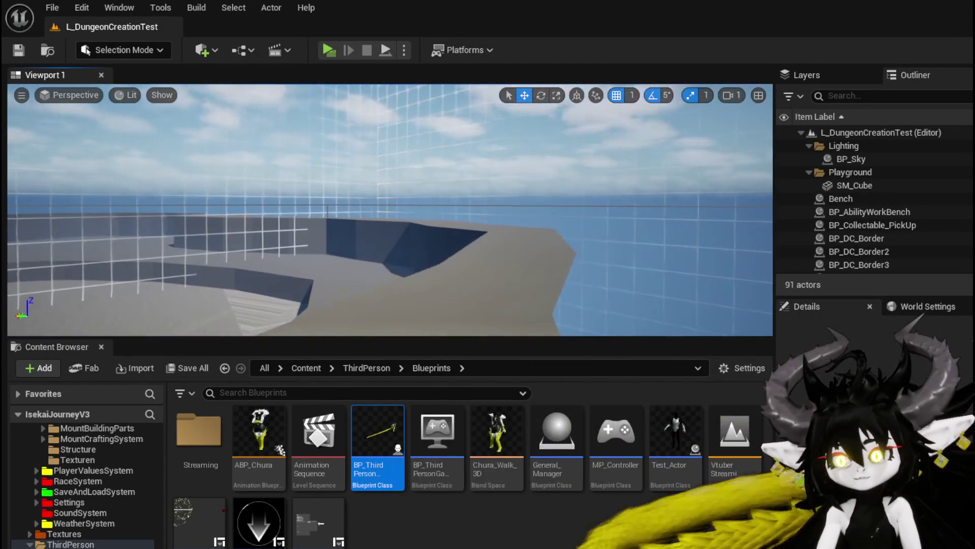
key(w)
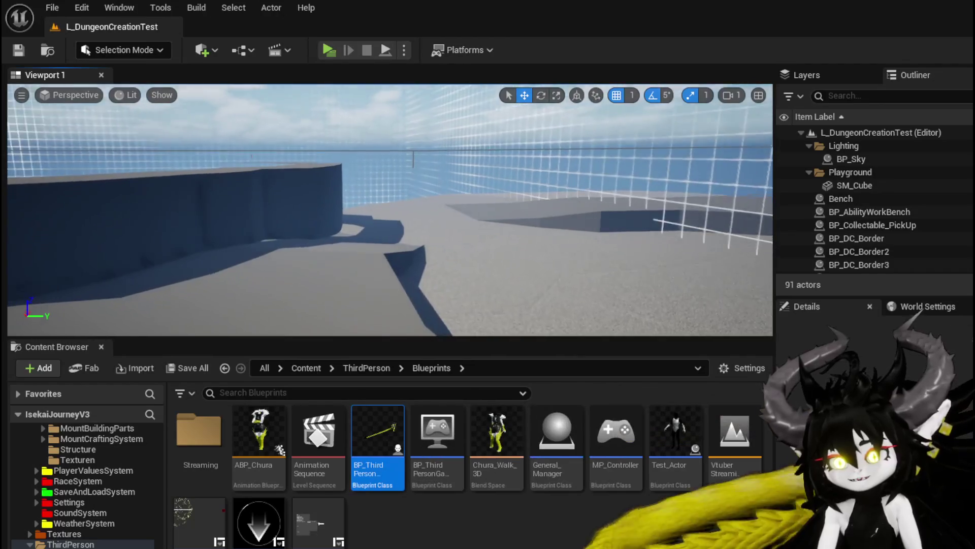
key(a)
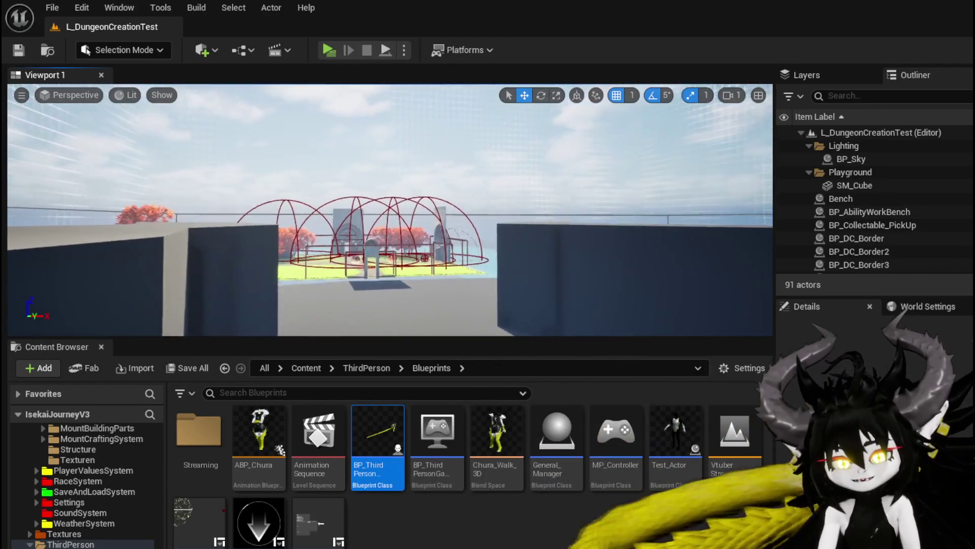
key(w)
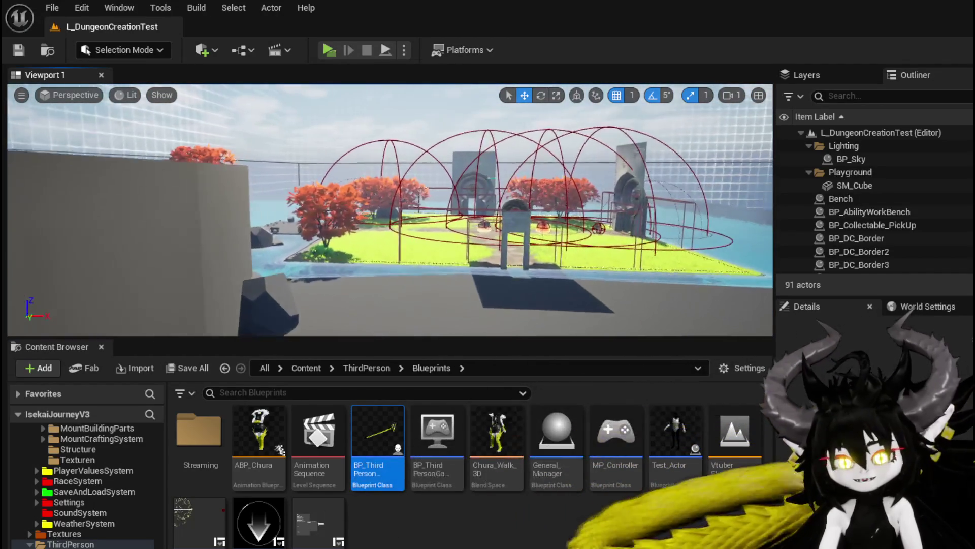
key(a)
key(w)
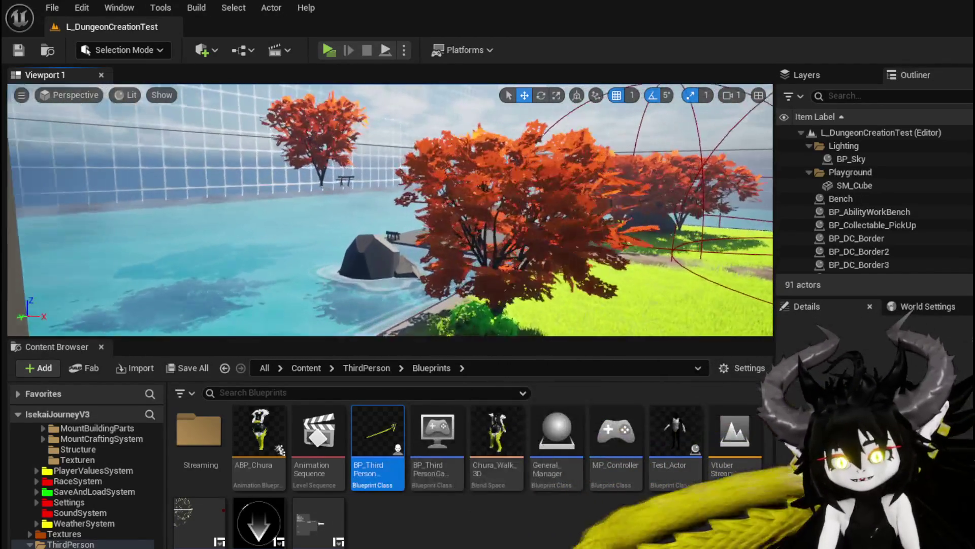
key(w)
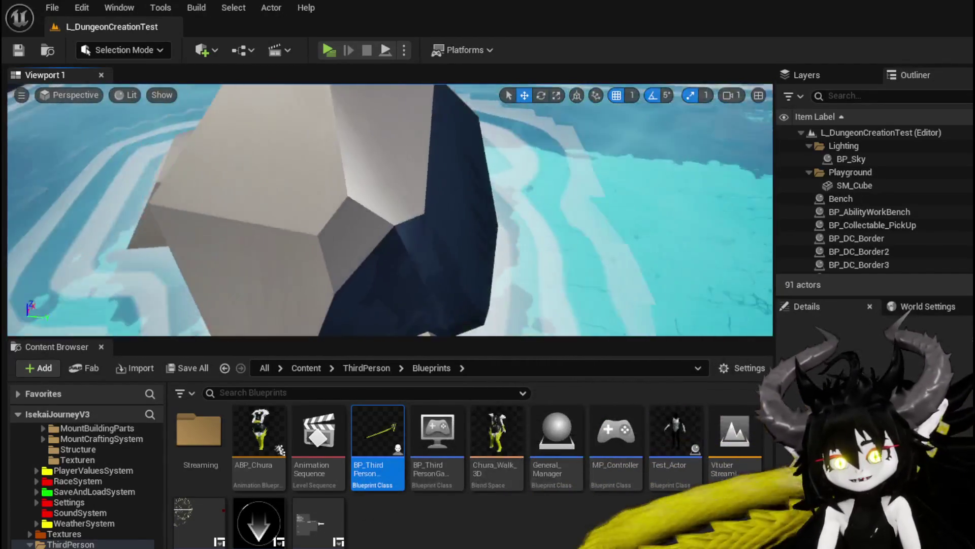
key(s)
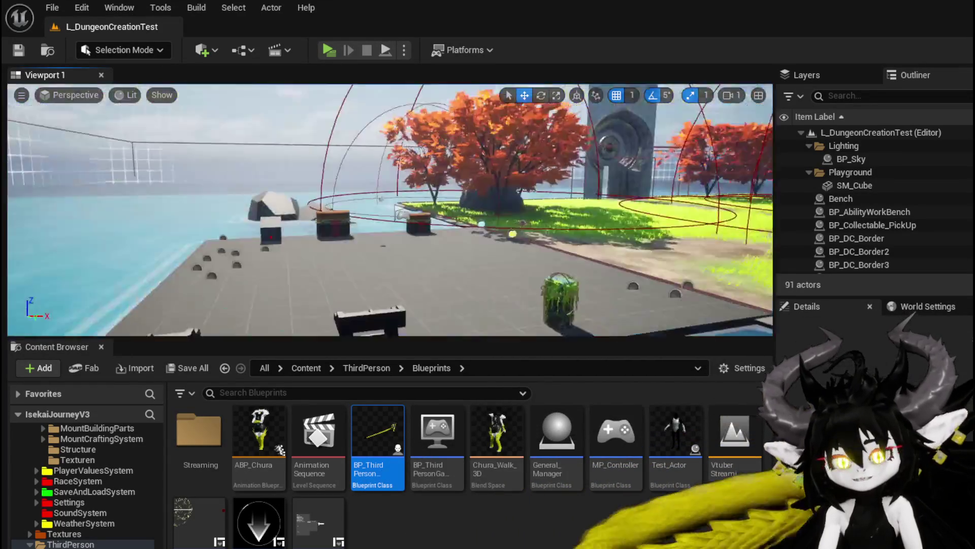
key(w)
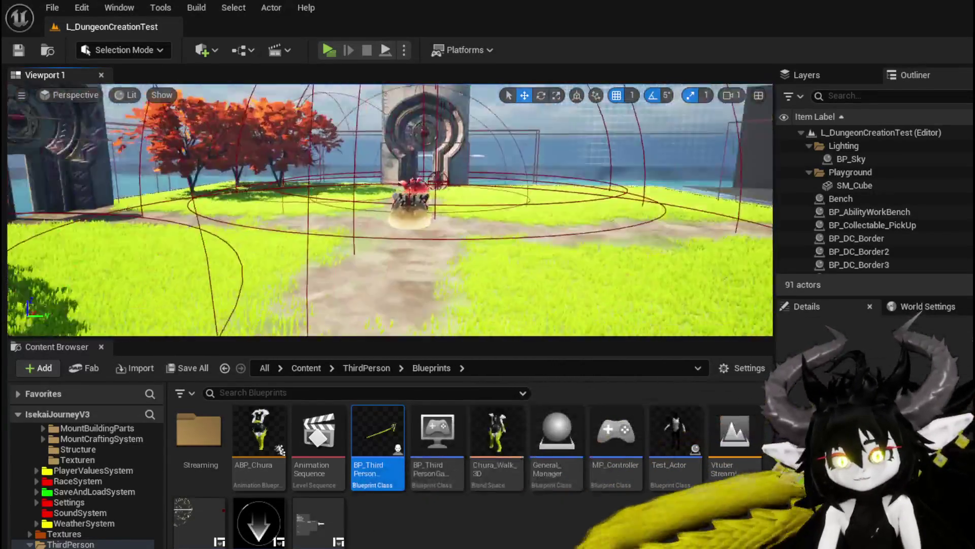
key(s)
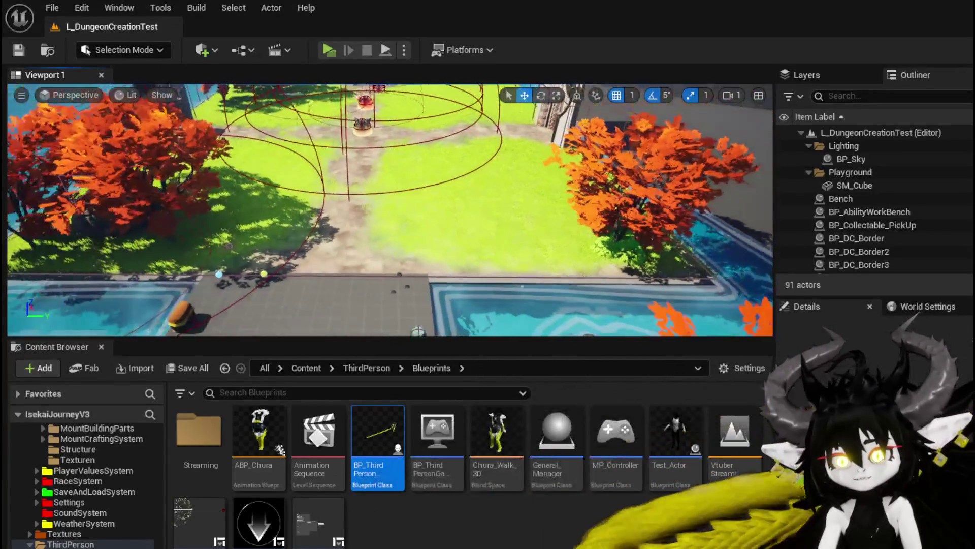
key(w)
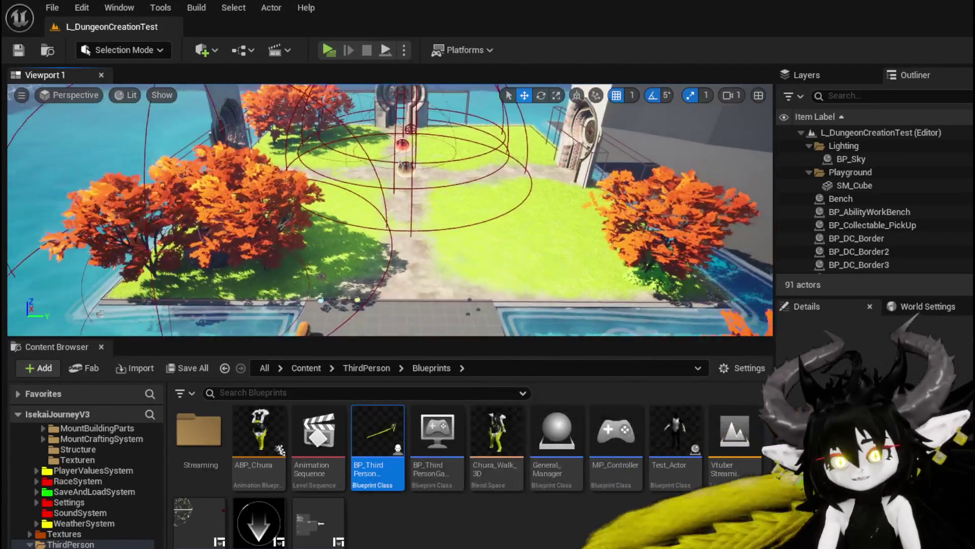
key(s)
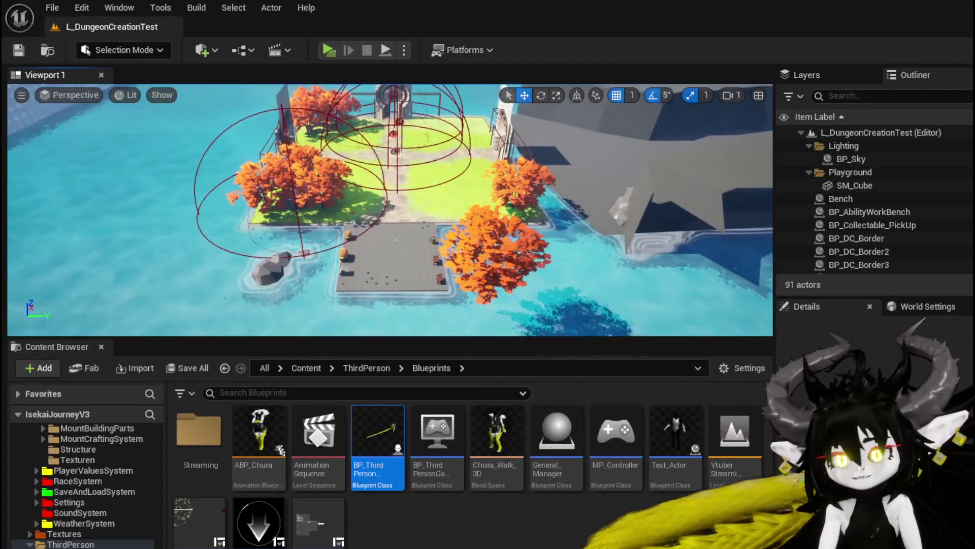
key(e)
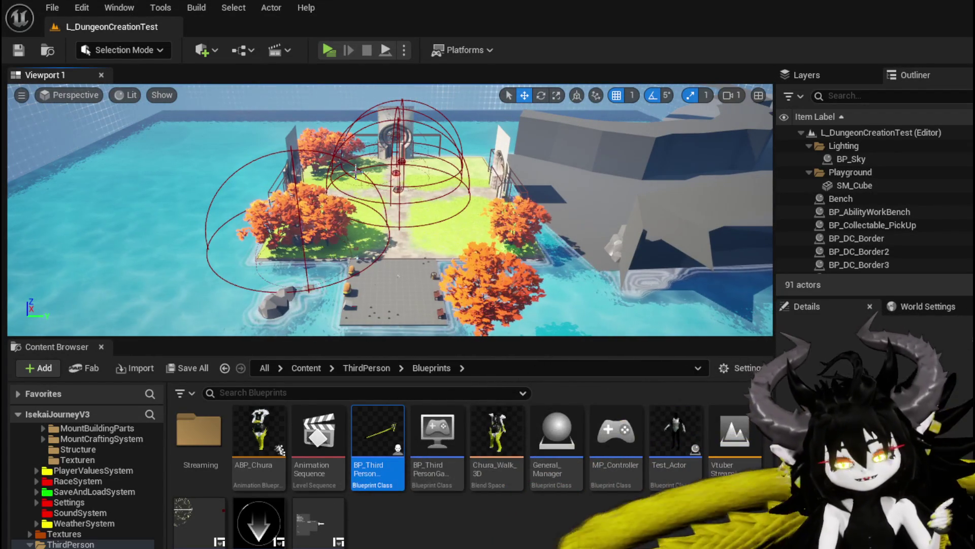
key(d)
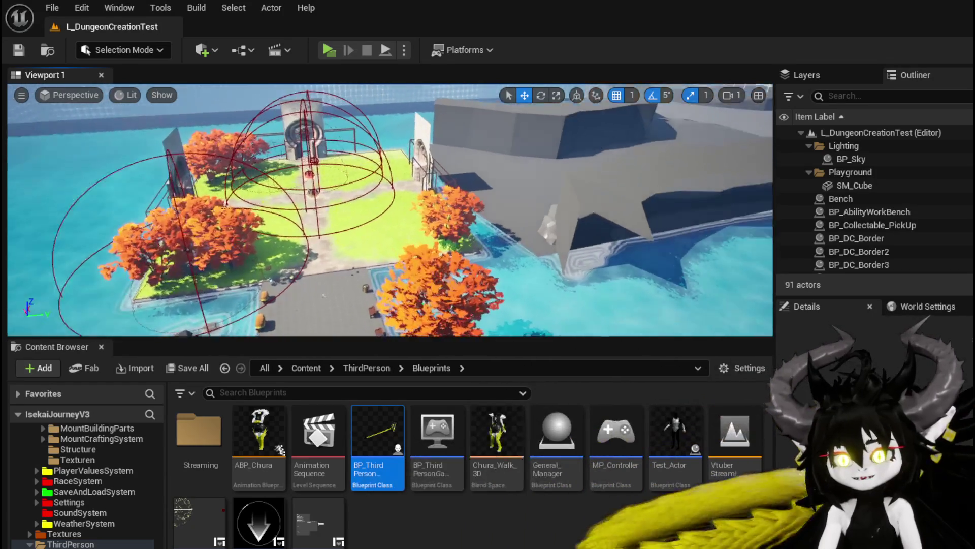
key(q)
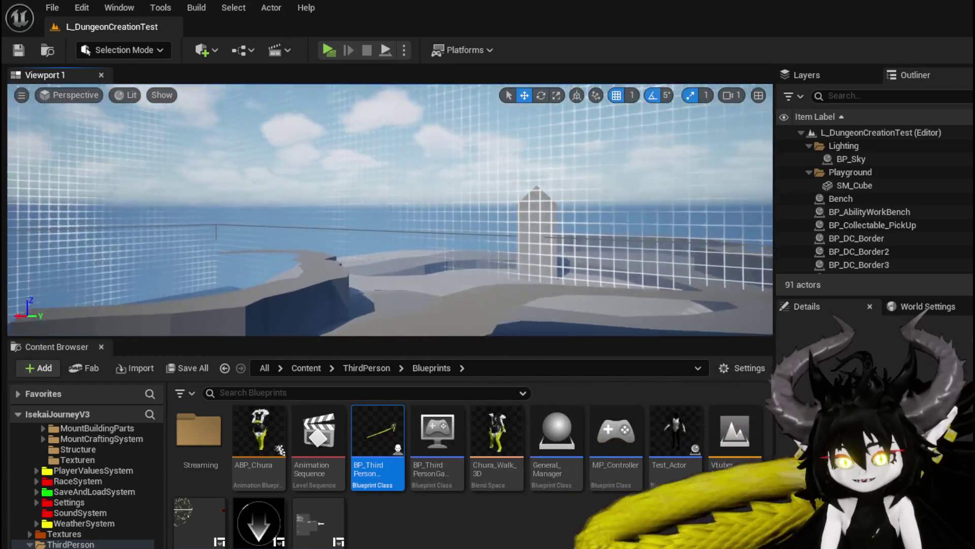
key(Left)
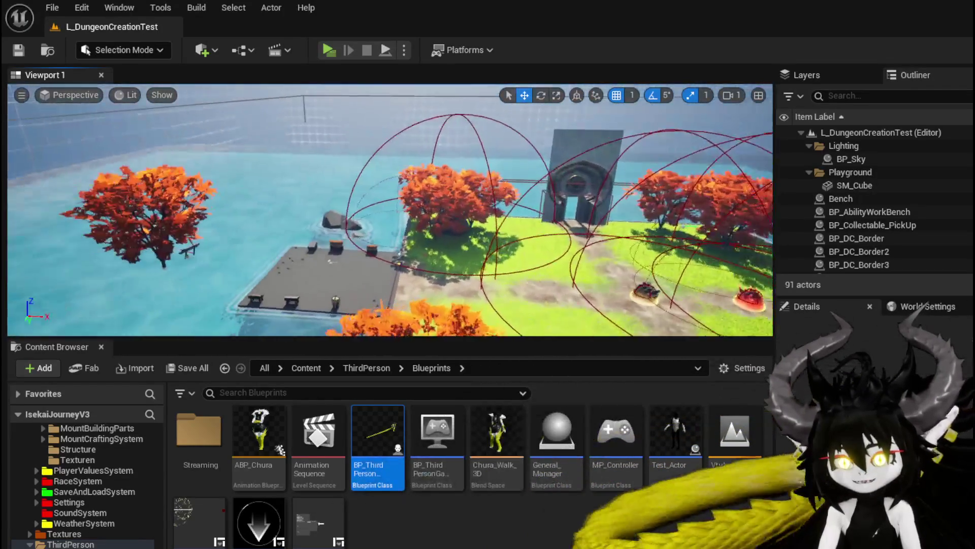
key(w)
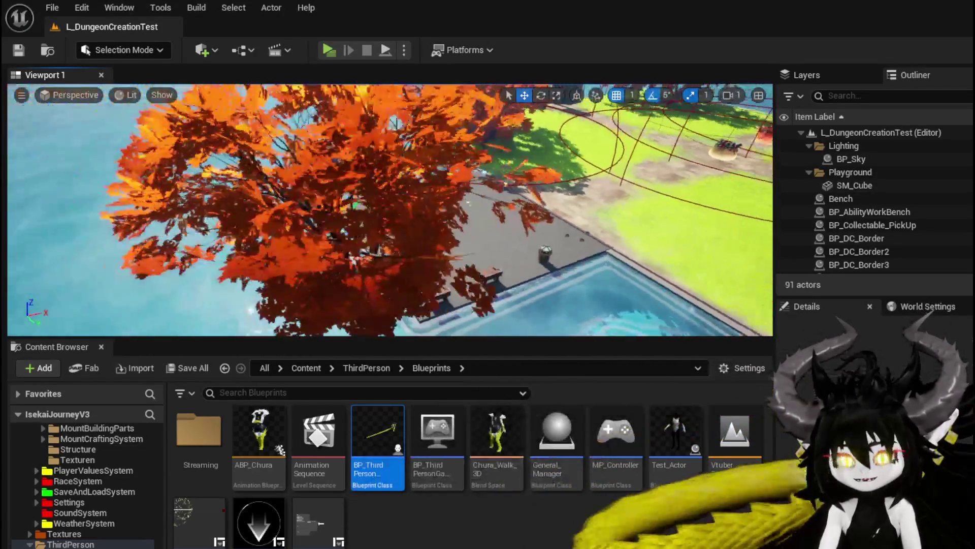
key(w)
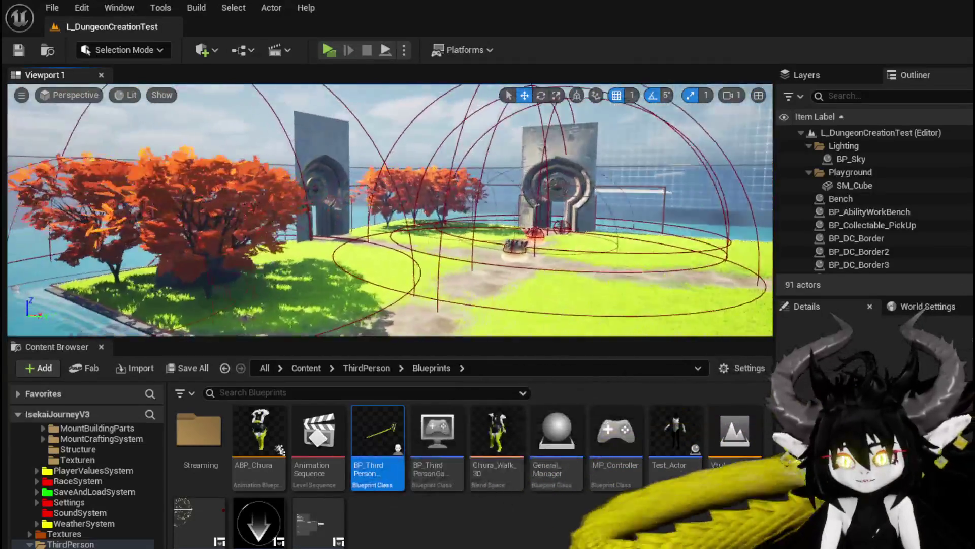
key(s)
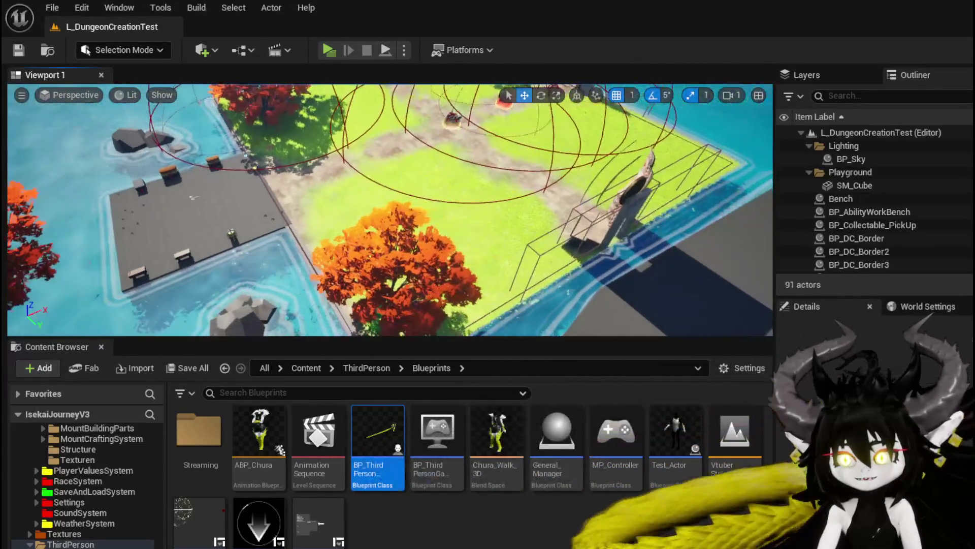
key(s)
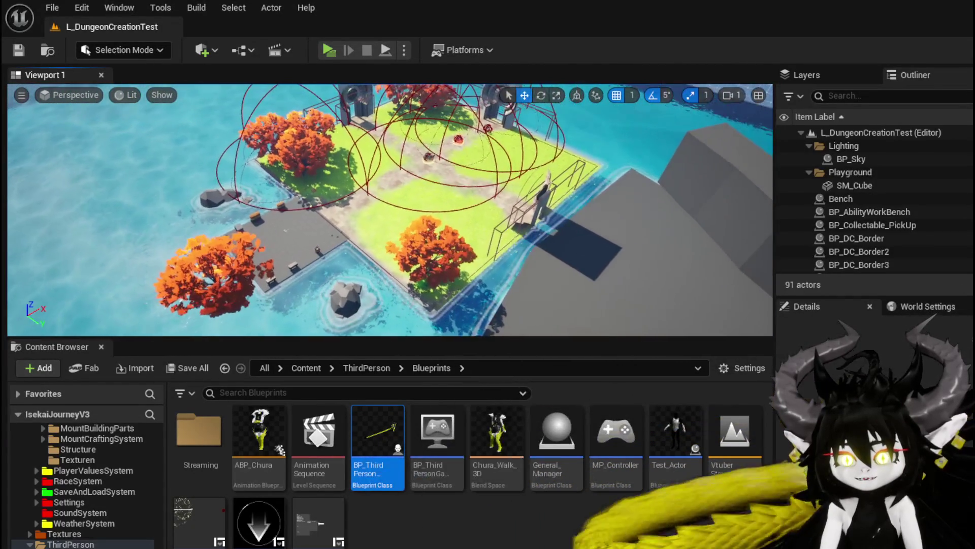
key(d)
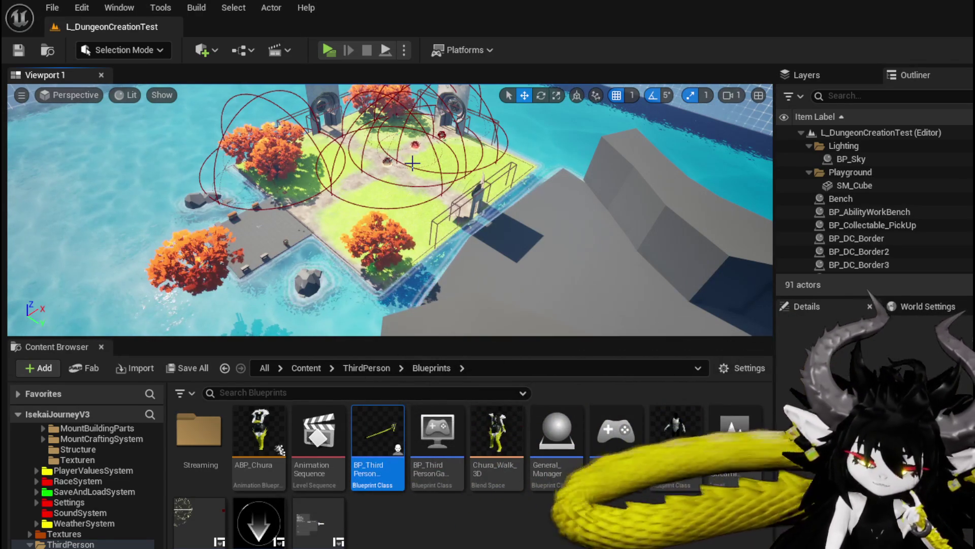
scroll(432, 169, up, 5)
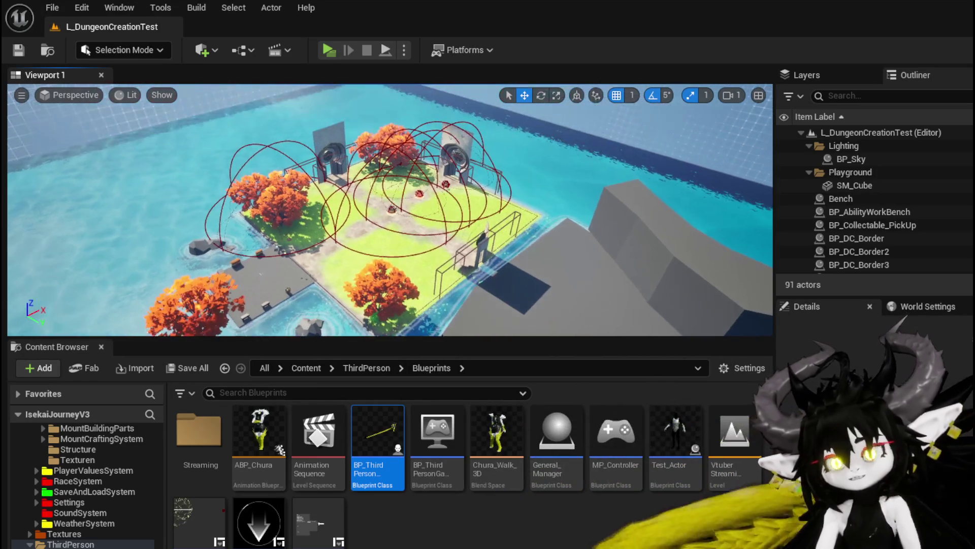
key(w)
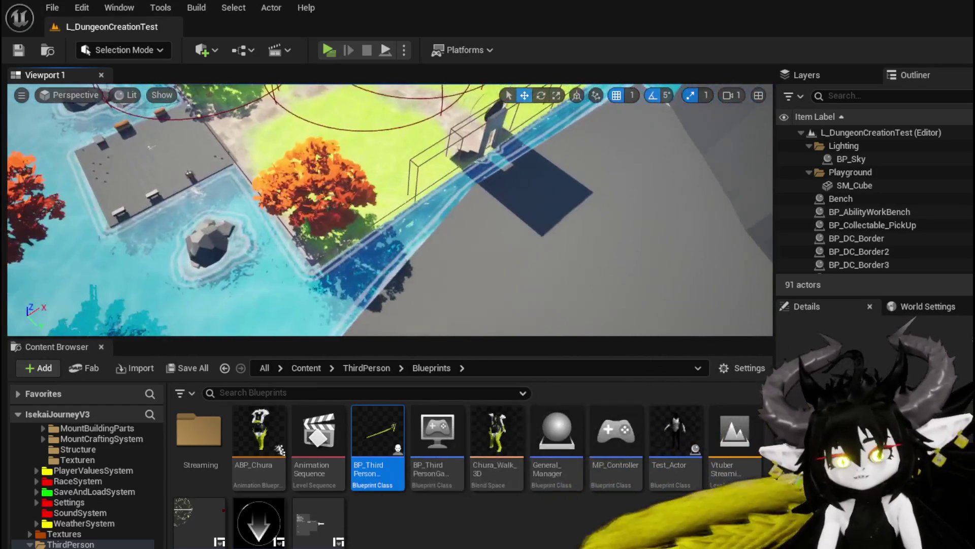
key(w)
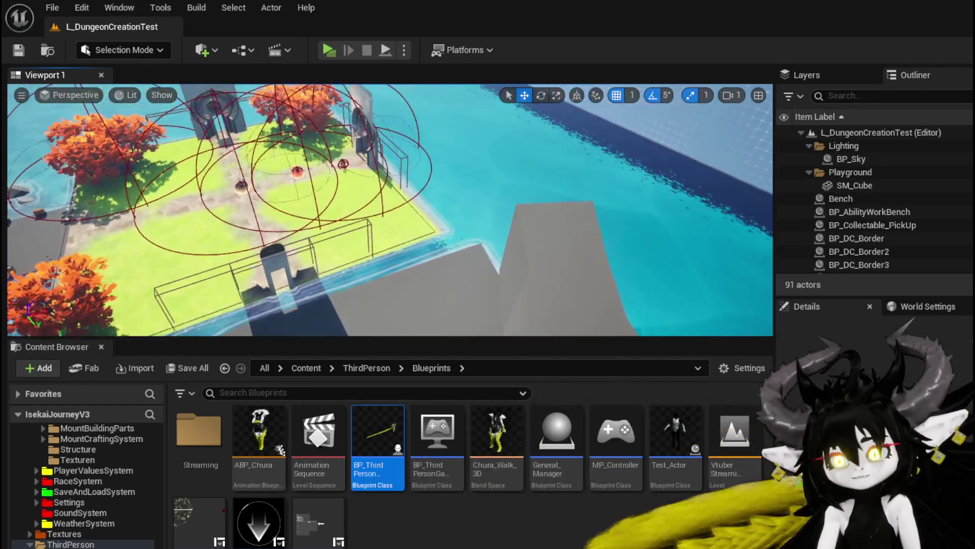
key(w)
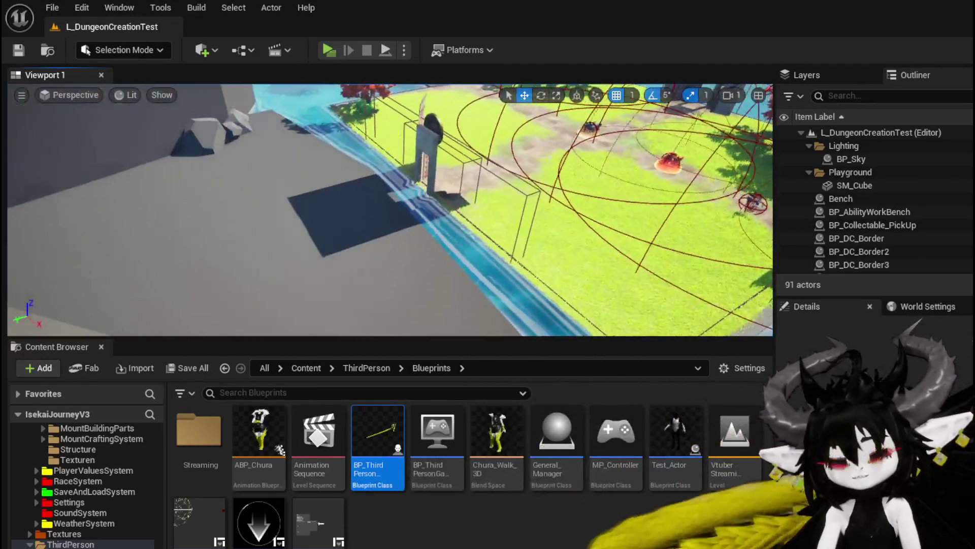
key(s)
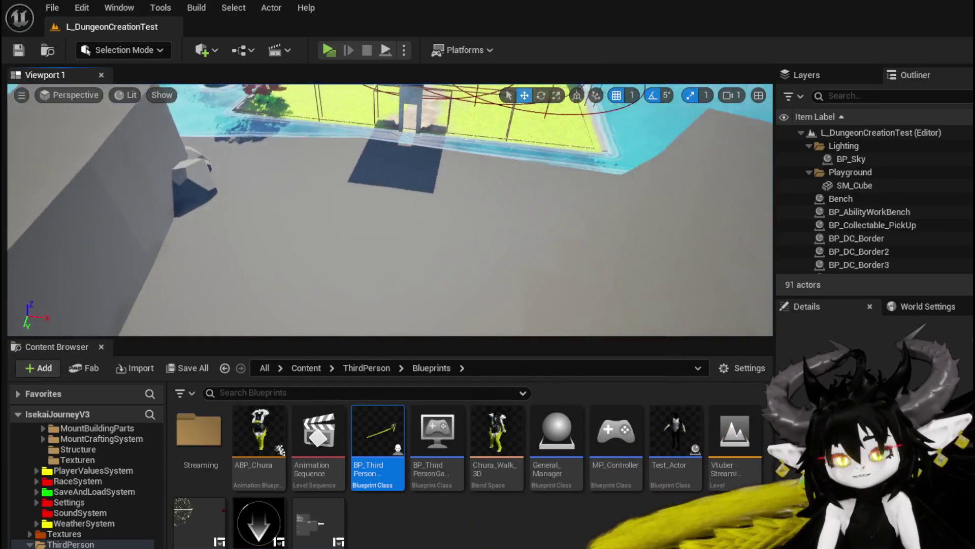
key(s)
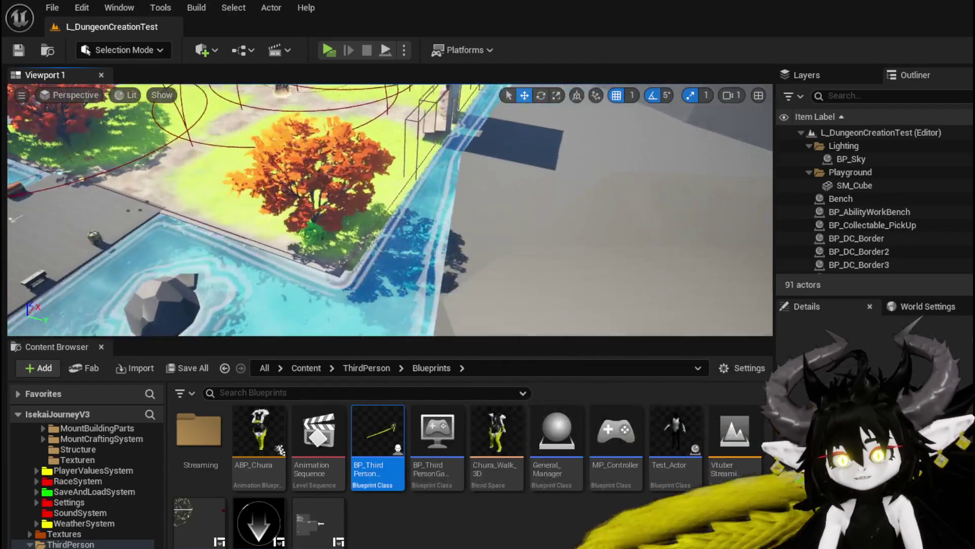
key(a)
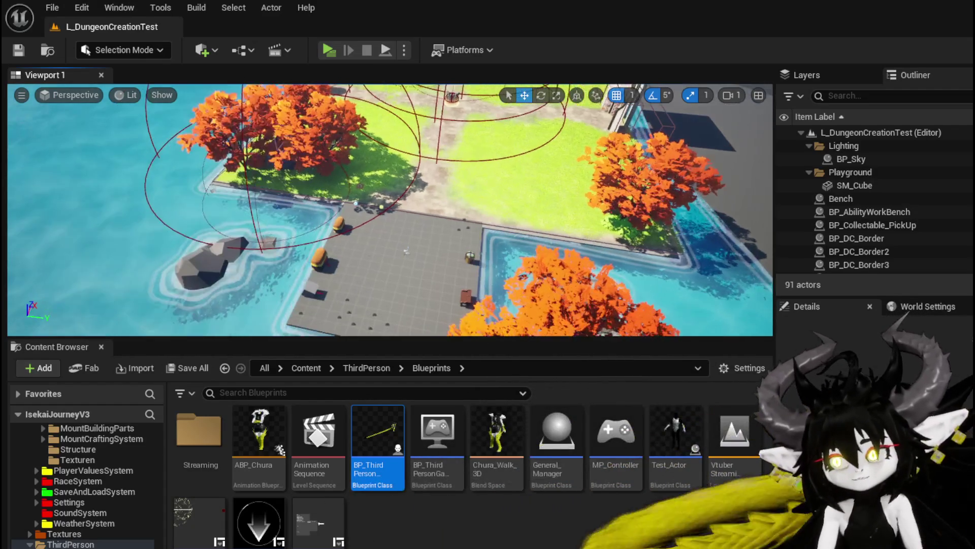
key(d)
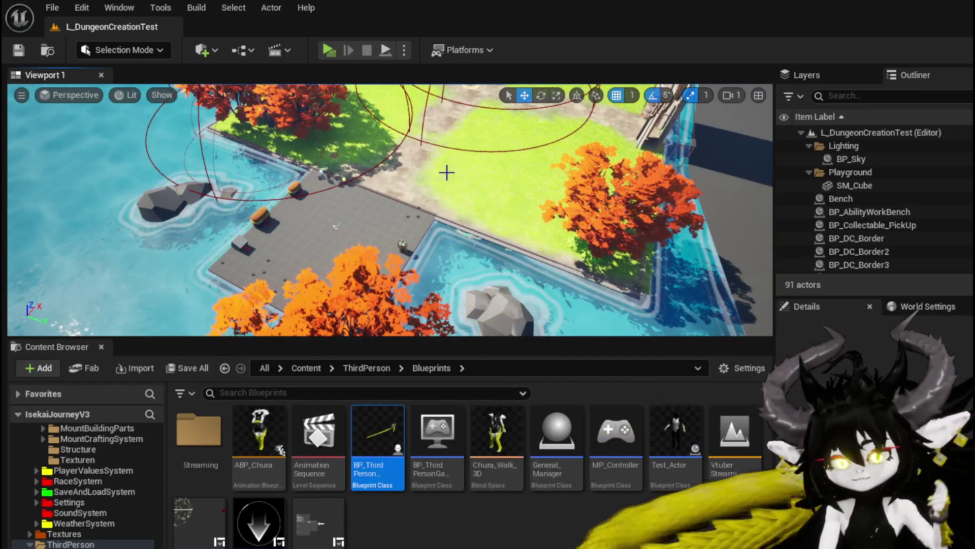
key(w)
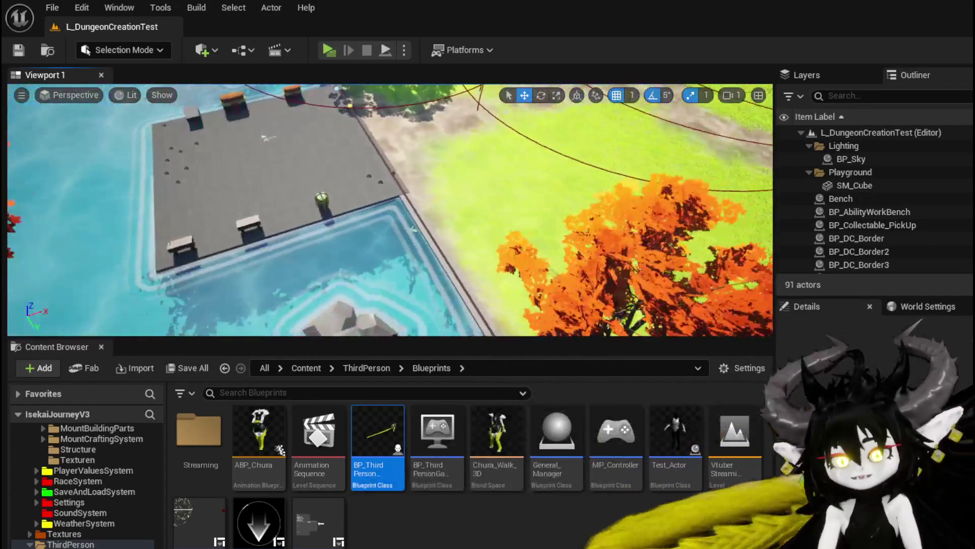
key(d)
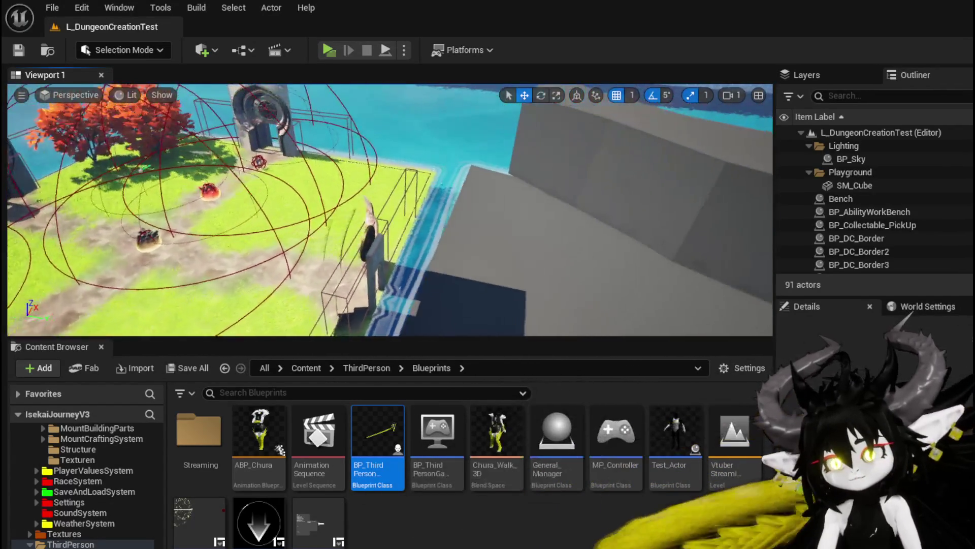
key(w)
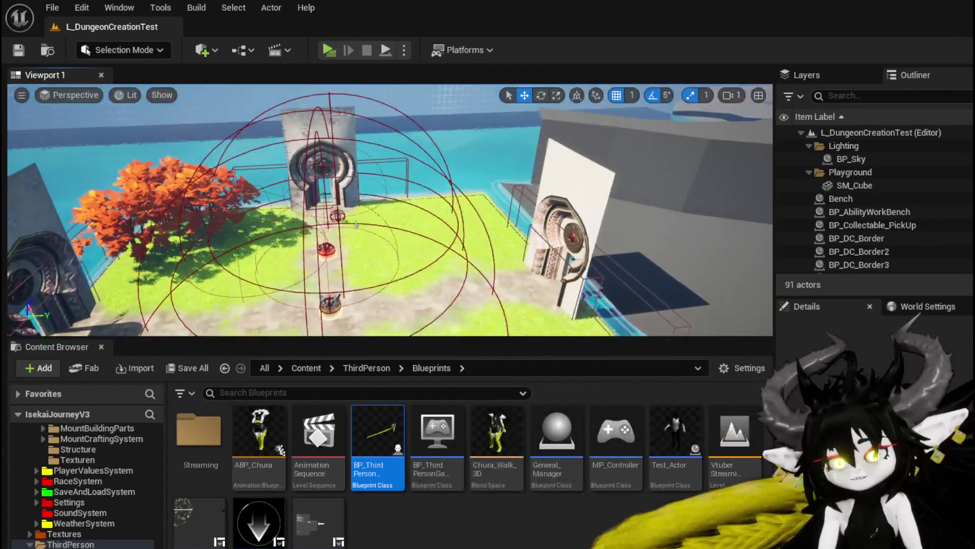
key(a)
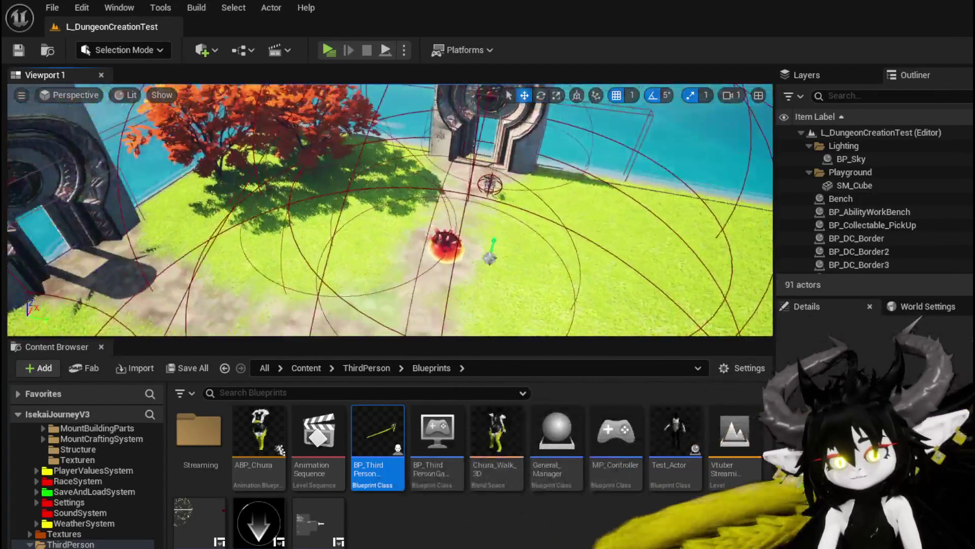
key(w)
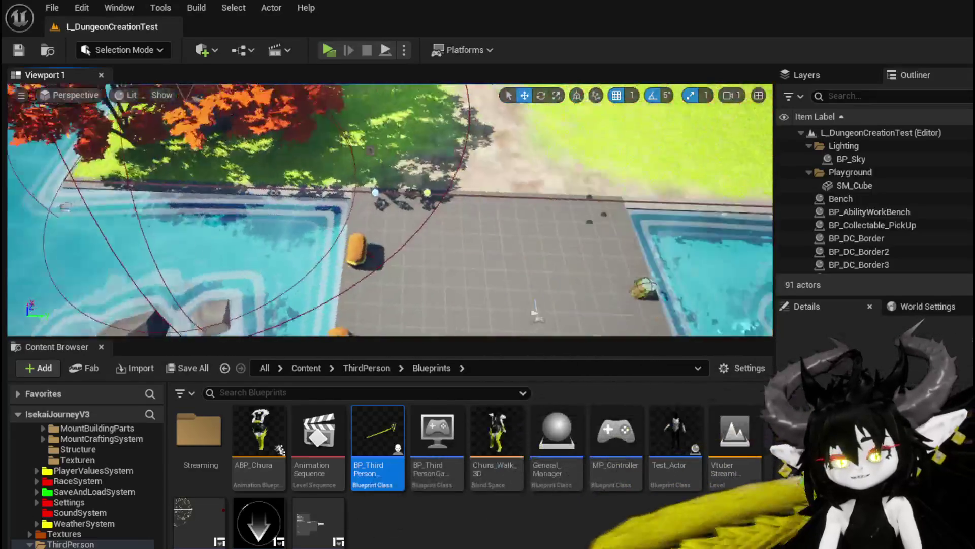
key(s)
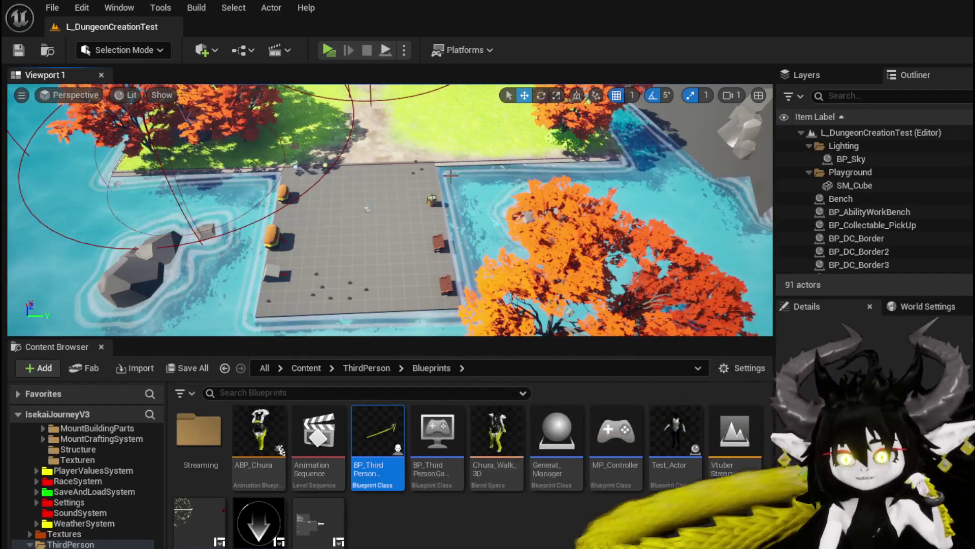
mouse_move(506, 90)
mouse_down()
mouse_move(538, 97)
mouse_move(479, 162)
mouse_up()
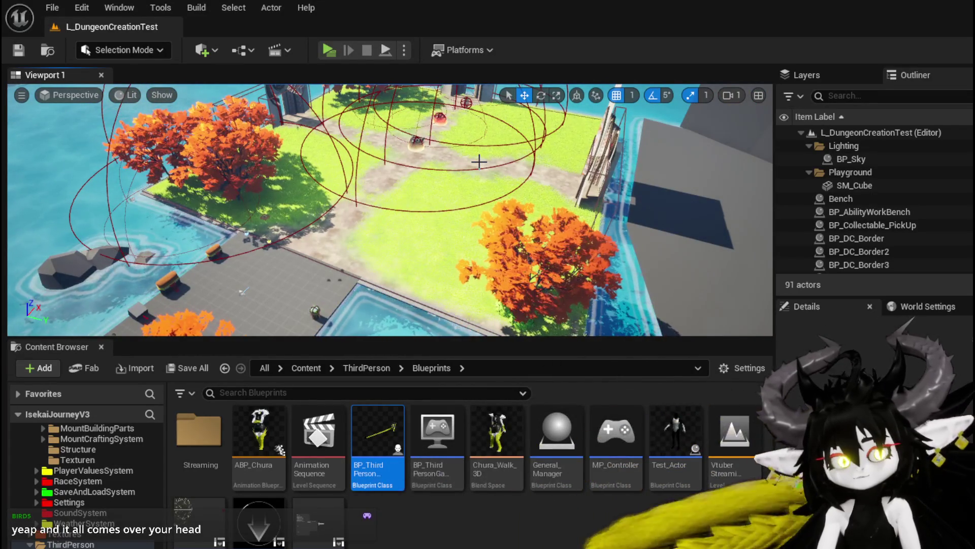
mouse_move(479, 161)
mouse_down()
mouse_move(492, 181)
mouse_move(511, 170)
mouse_move(447, 169)
mouse_up()
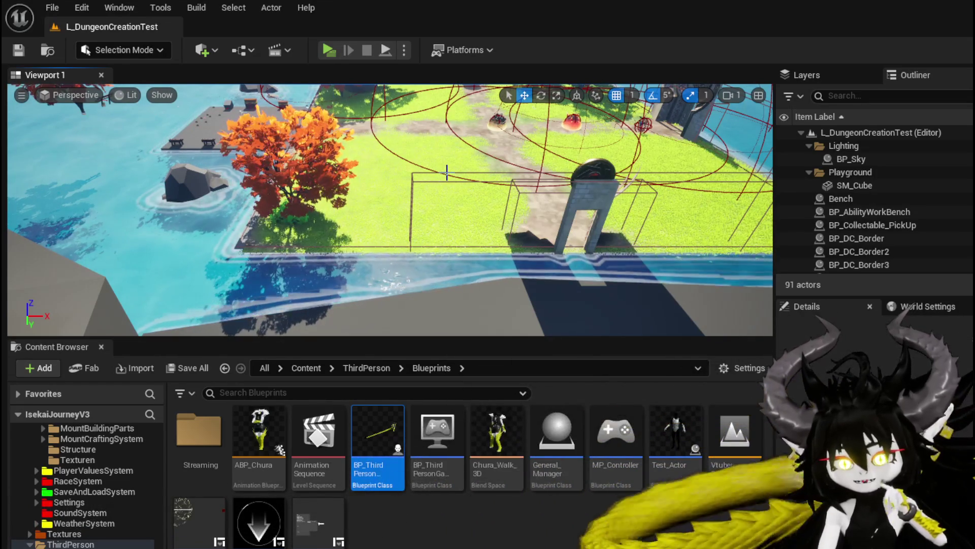
scroll(447, 172, down, 5)
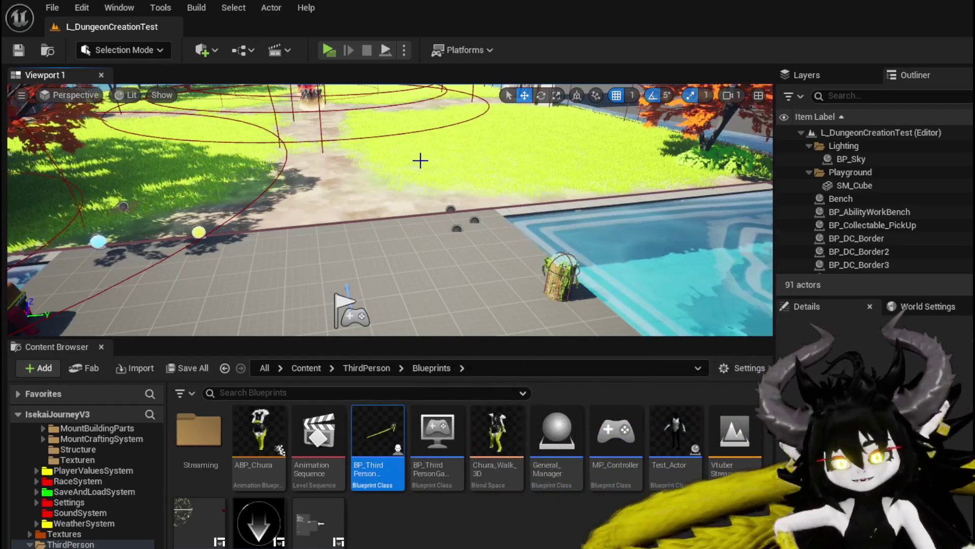
drag(420, 146, 420, 147)
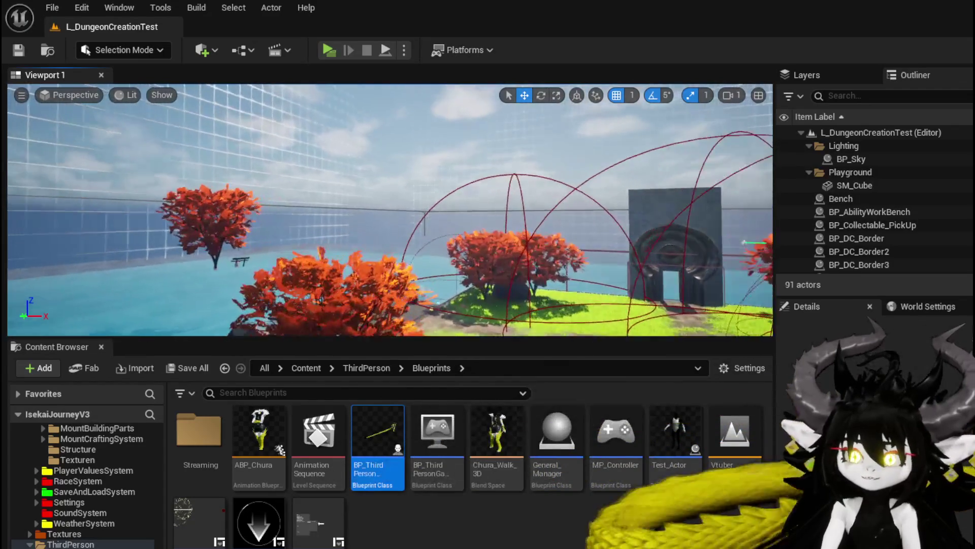
- Fly toward the red trees and turn the view back toward the arena
mouse_move(390, 209)
mouse_down()
mouse_move(422, 198)
mouse_move(437, 177)
mouse_move(401, 193)
mouse_move(391, 167)
mouse_up()
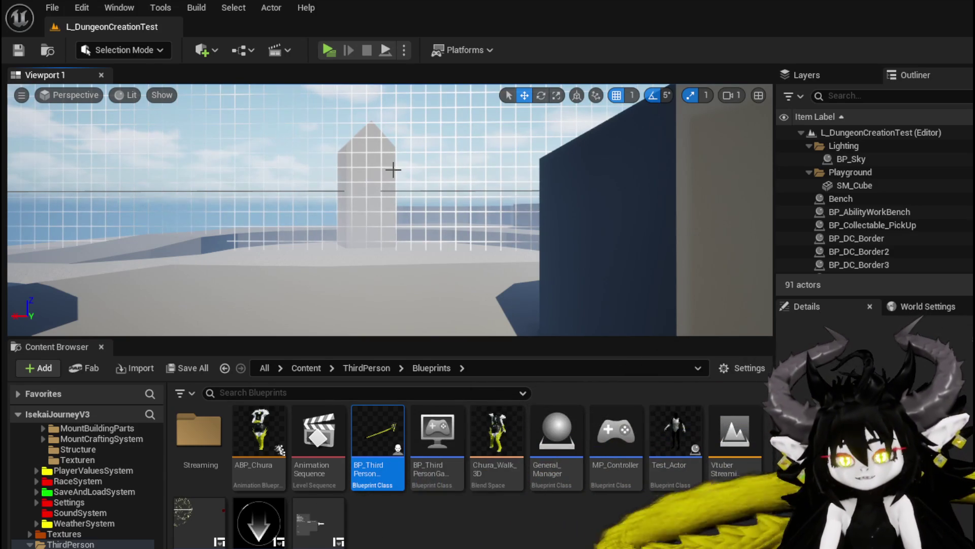
mouse_move(393, 170)
mouse_down()
mouse_move(513, 174)
mouse_move(424, 174)
mouse_move(470, 174)
mouse_move(449, 174)
mouse_up()
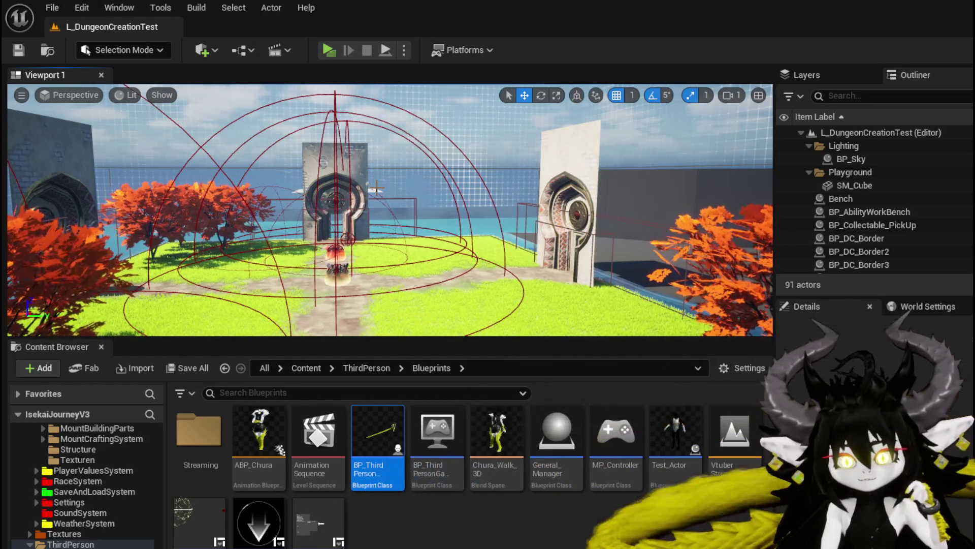
key(d)
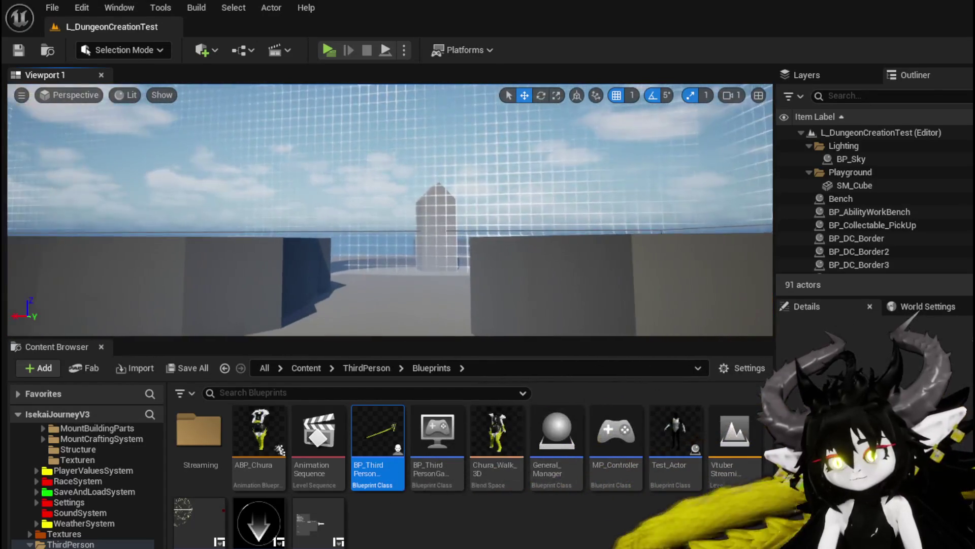
key(d)
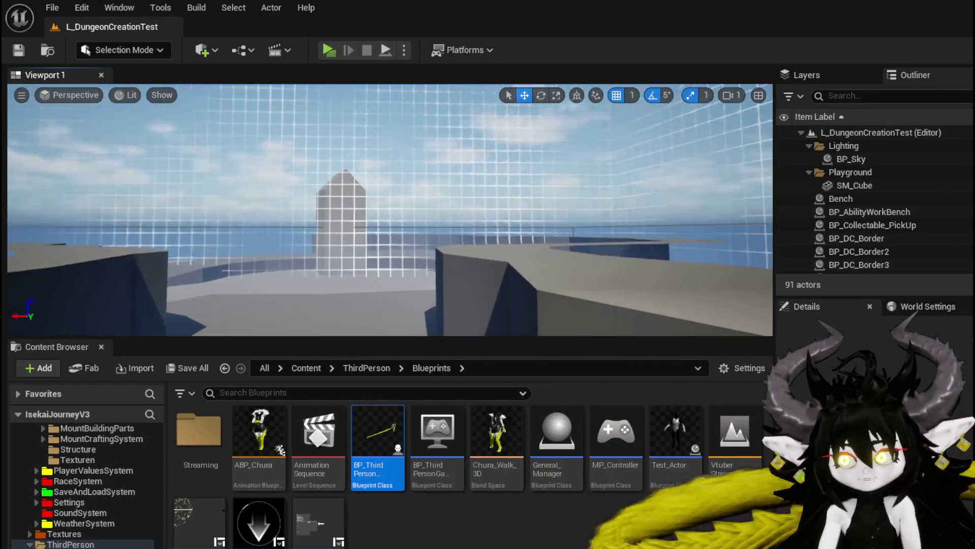
key(d)
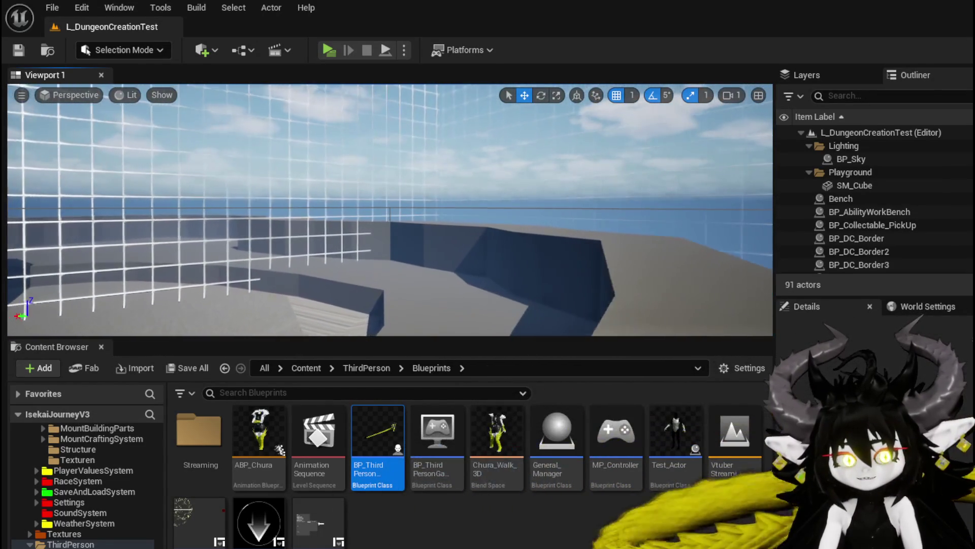
key(a)
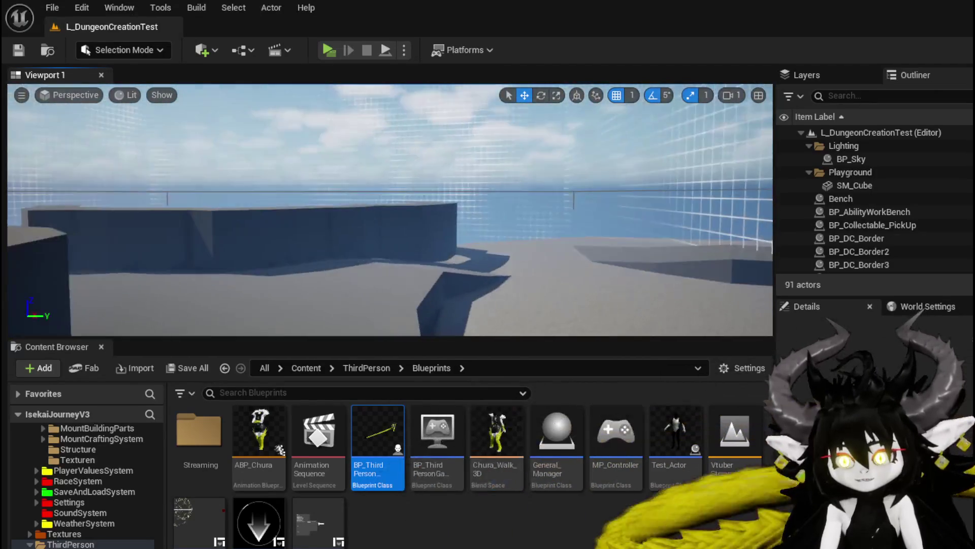
key(w)
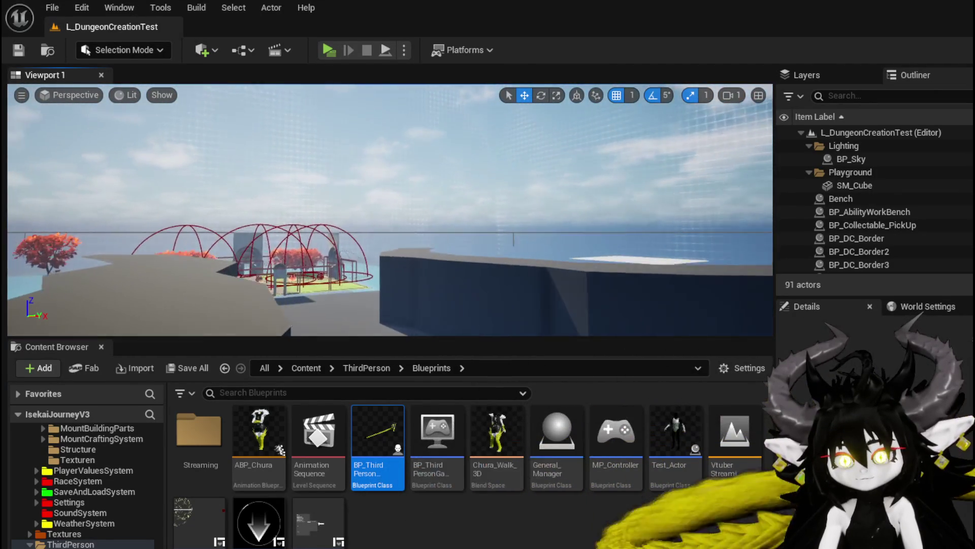
key(w)
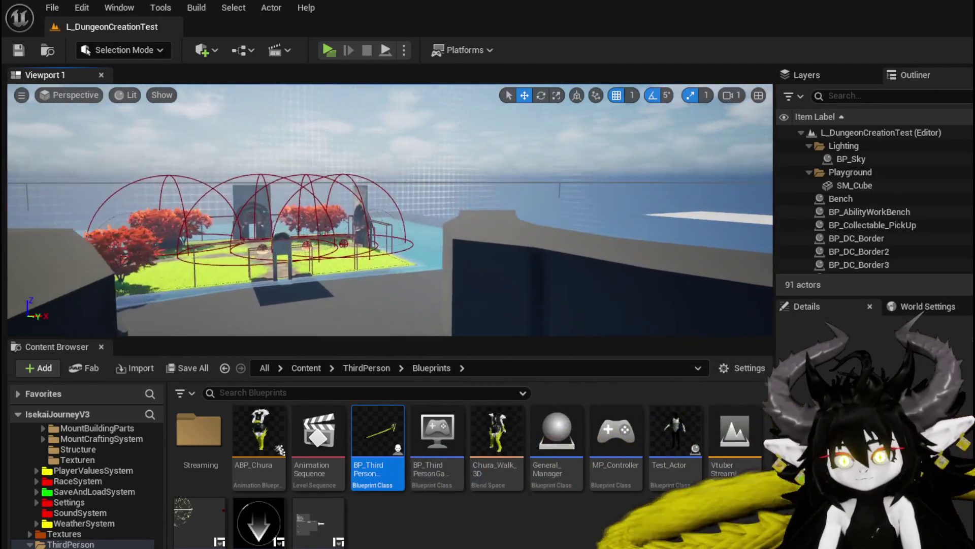
key(w)
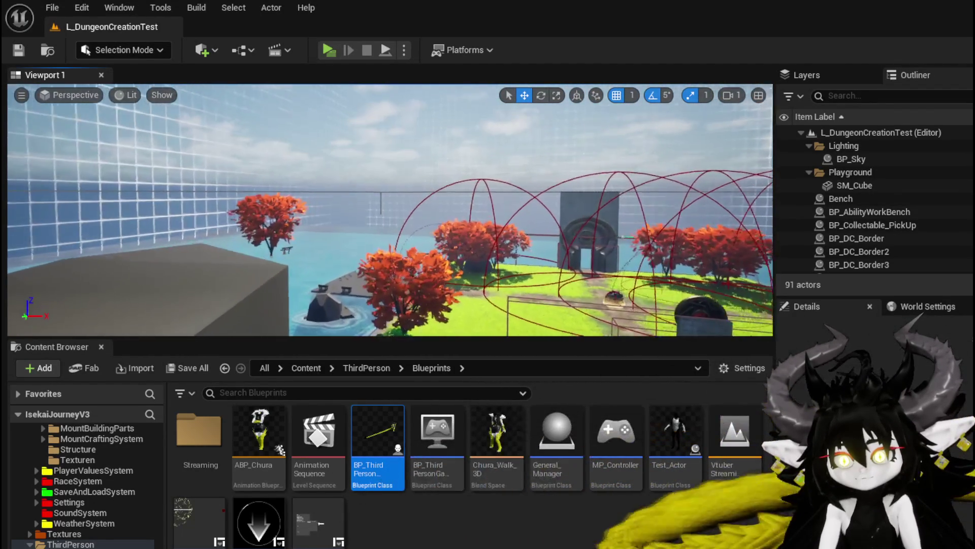
key(w)
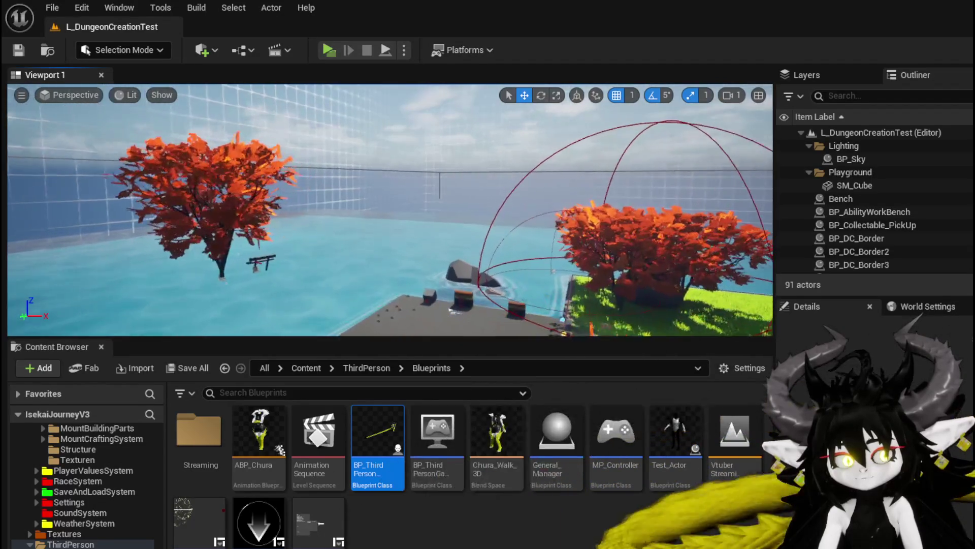
key(w)
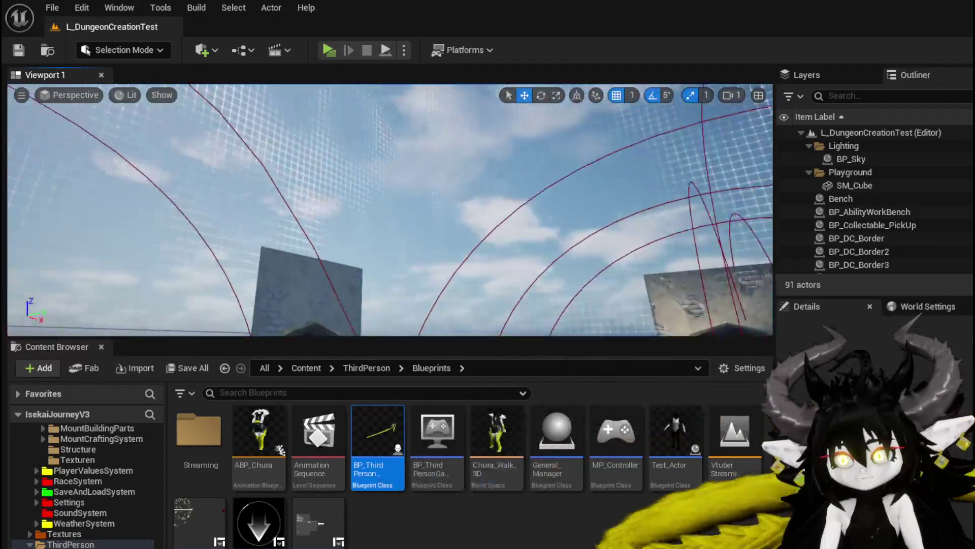
key(w)
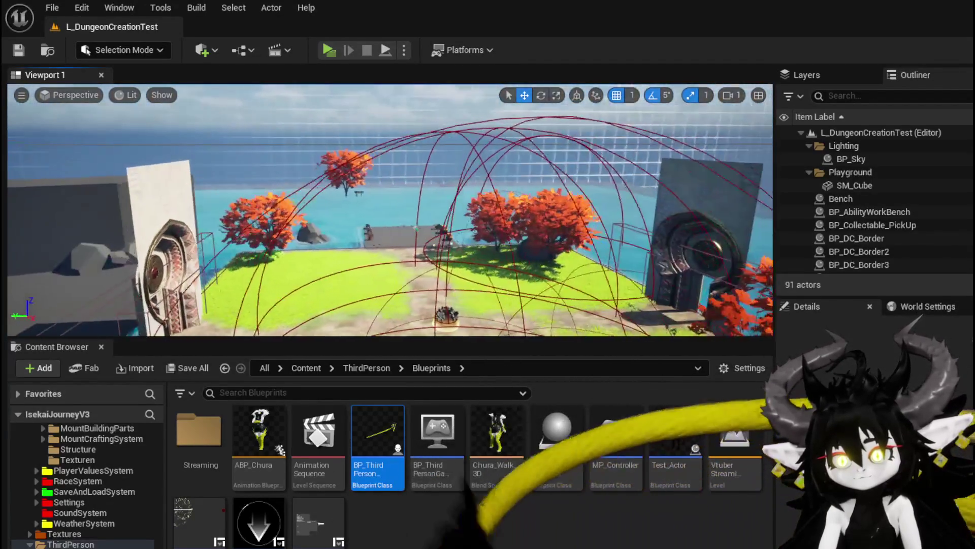
drag(390, 208, 390, 335)
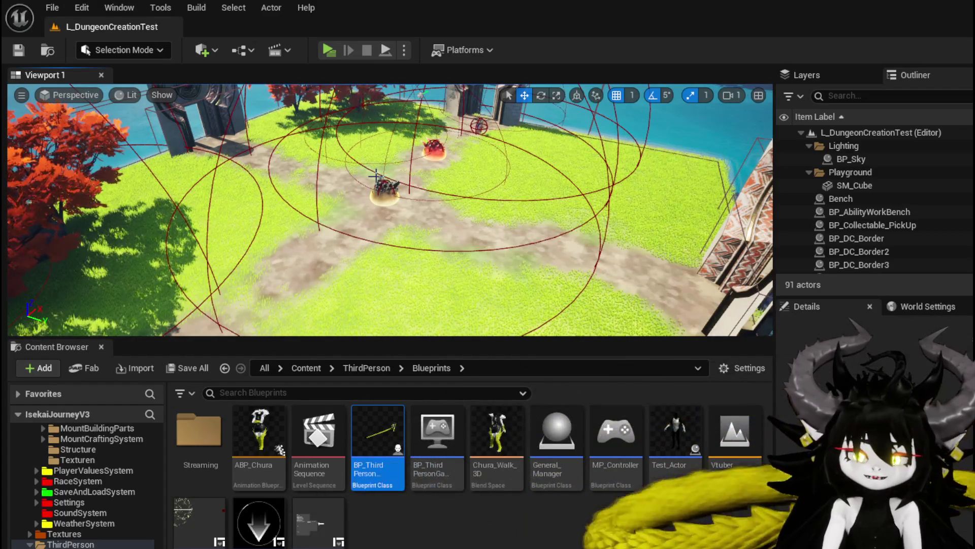
drag(415, 140, 416, 74)
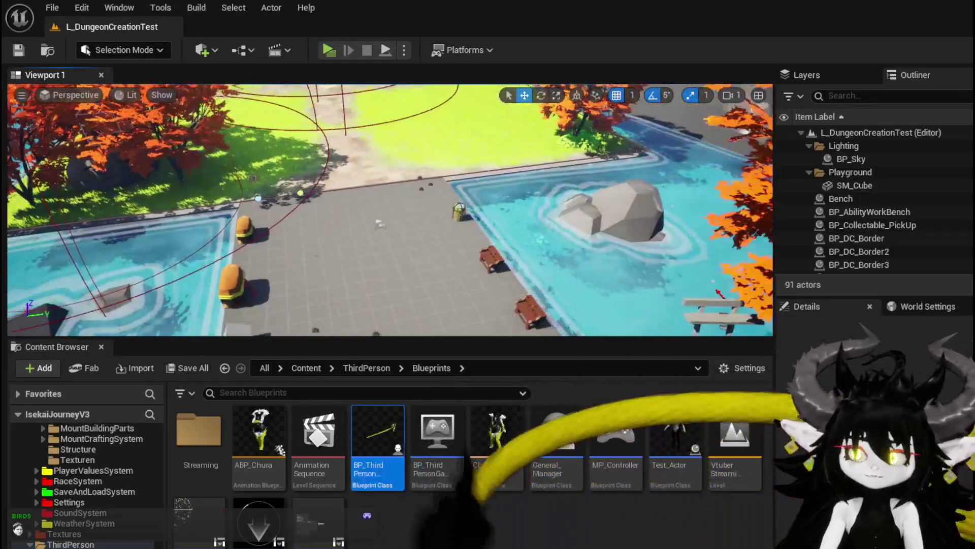
mouse_move(390, 210)
mouse_down()
mouse_move(244, 203)
mouse_move(414, 174)
mouse_up()
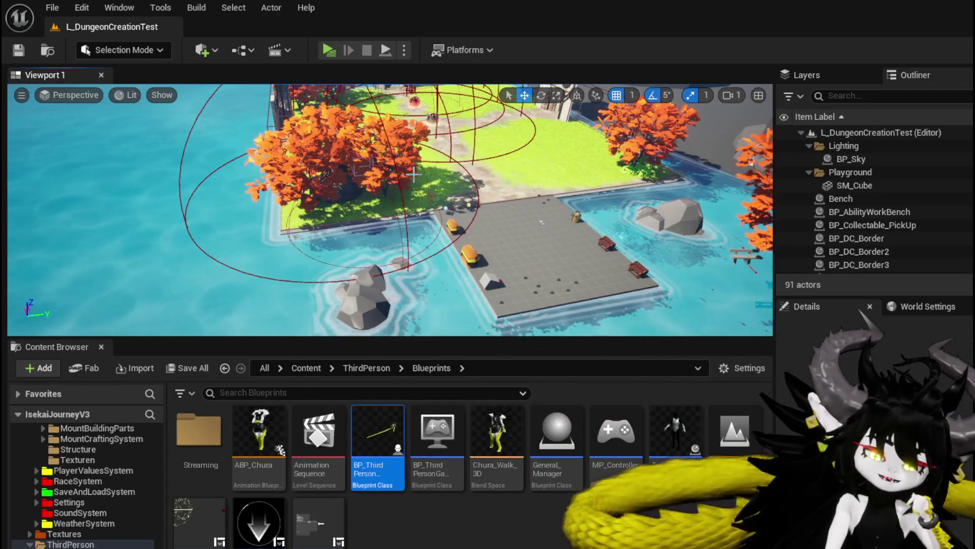
- Save L_DungeonCreationTest from the toolbar, then view the gates and pond
drag(414, 174, 440, 137)
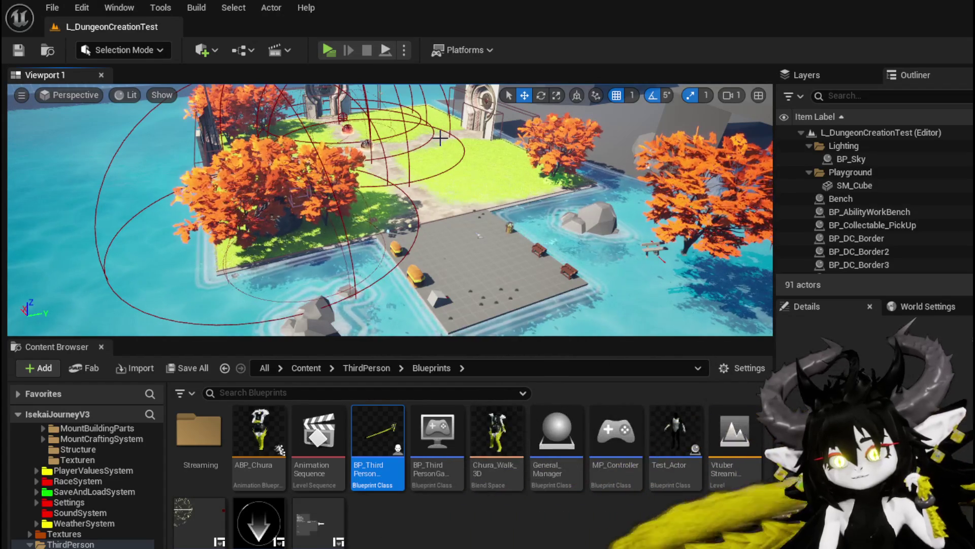
click(18, 50)
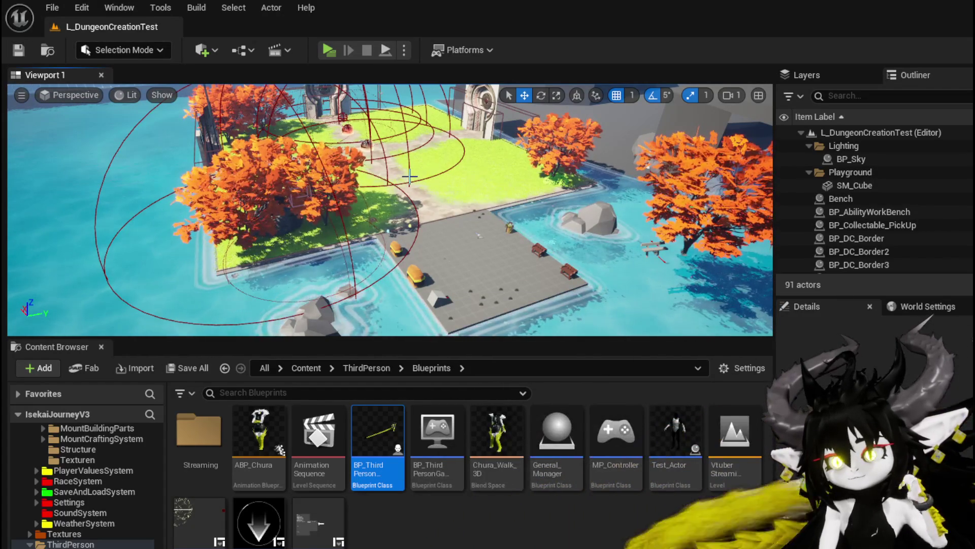
mouse_move(410, 176)
mouse_down()
mouse_move(457, 163)
mouse_move(464, 125)
mouse_move(454, 128)
mouse_up()
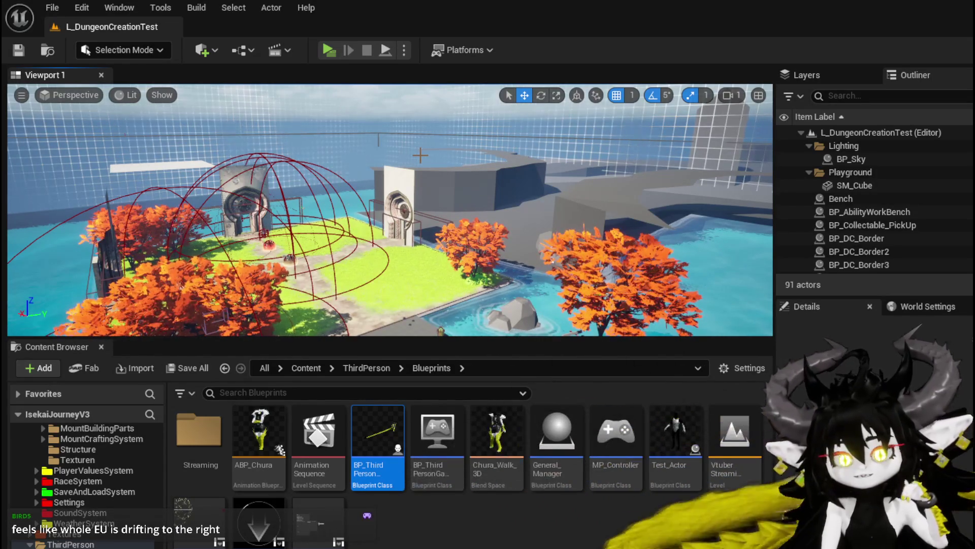
mouse_move(421, 155)
mouse_down()
mouse_move(481, 97)
mouse_move(448, 100)
mouse_move(506, 90)
mouse_move(488, 83)
mouse_move(489, 95)
mouse_move(489, 84)
mouse_move(396, 170)
mouse_up()
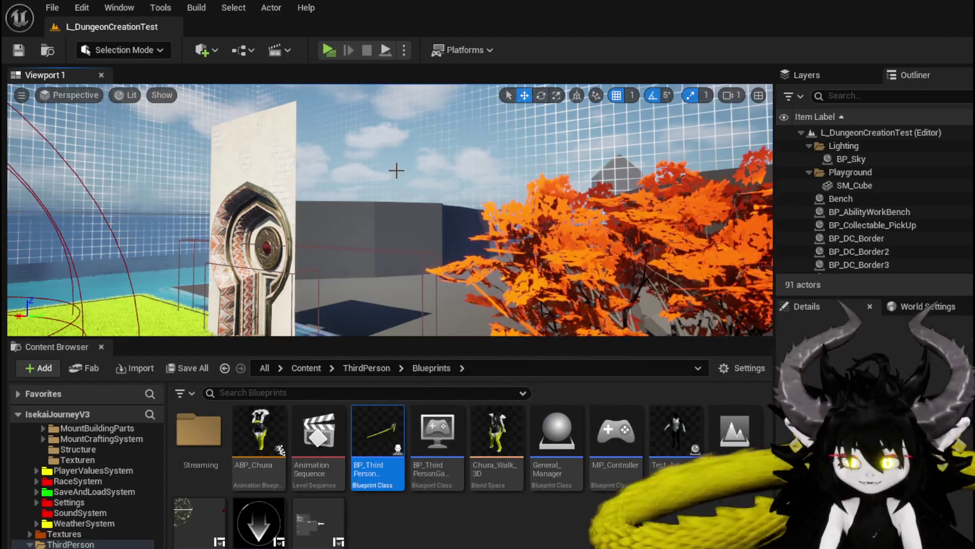
key(w)
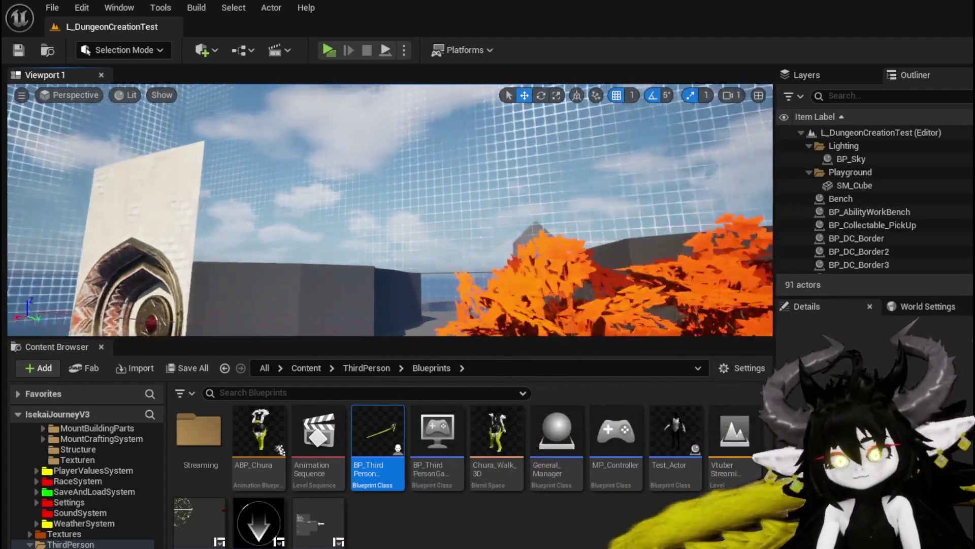
key(s)
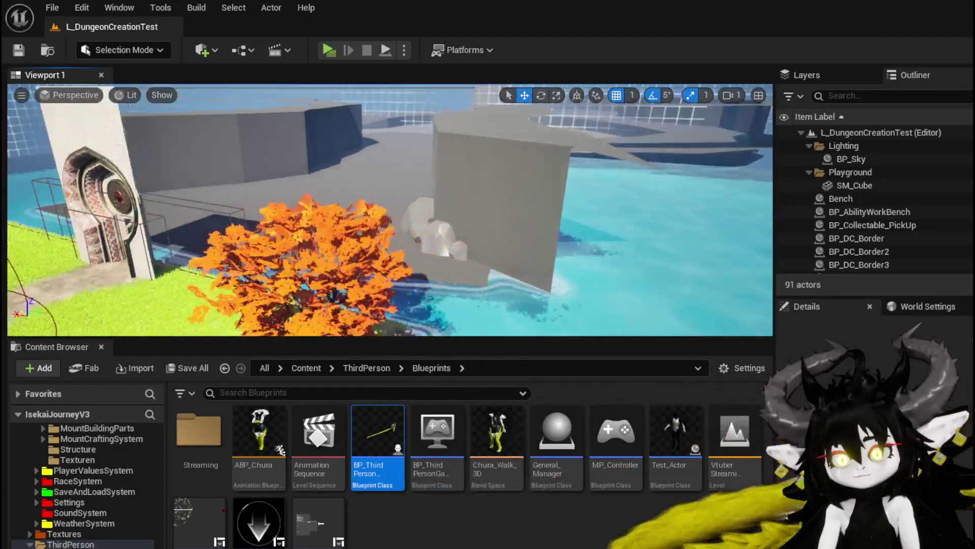
key(s)
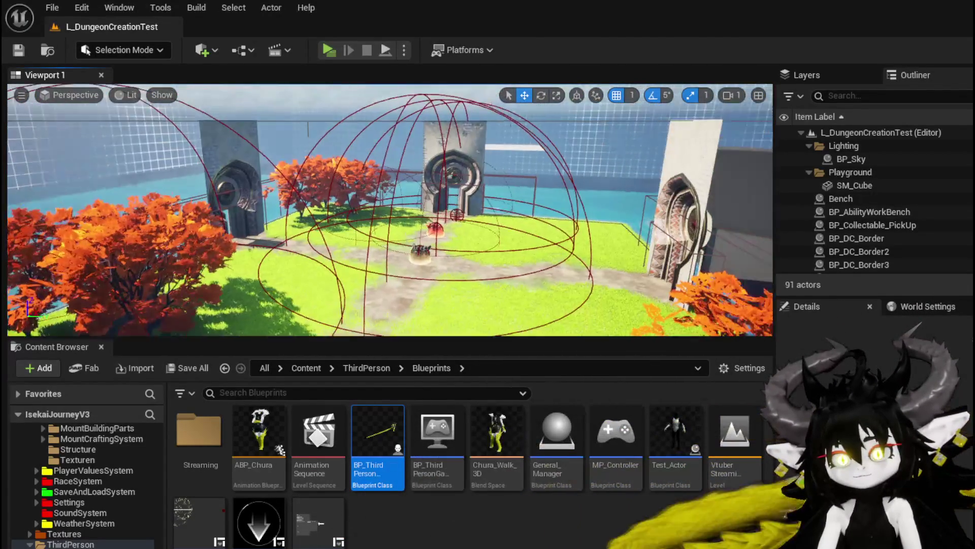
key(e)
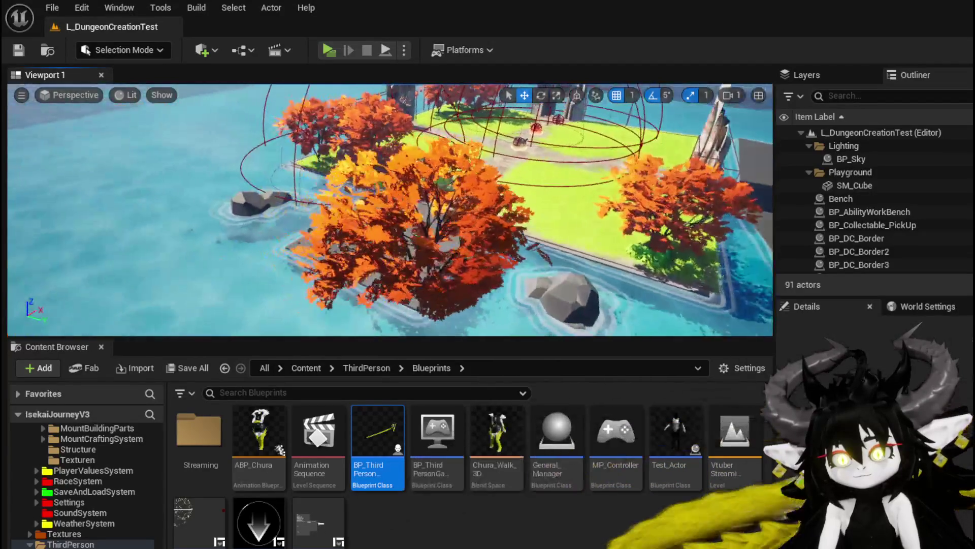
key(s)
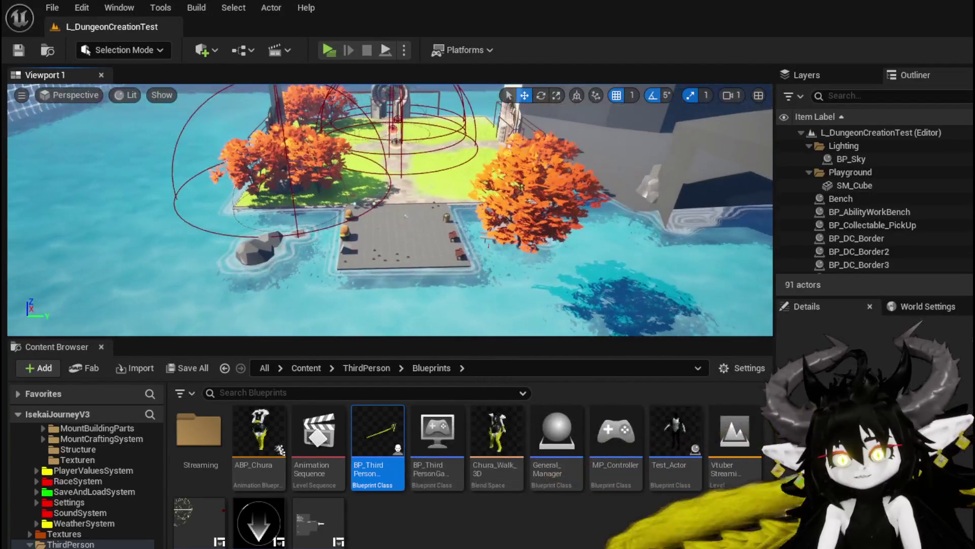
key(e)
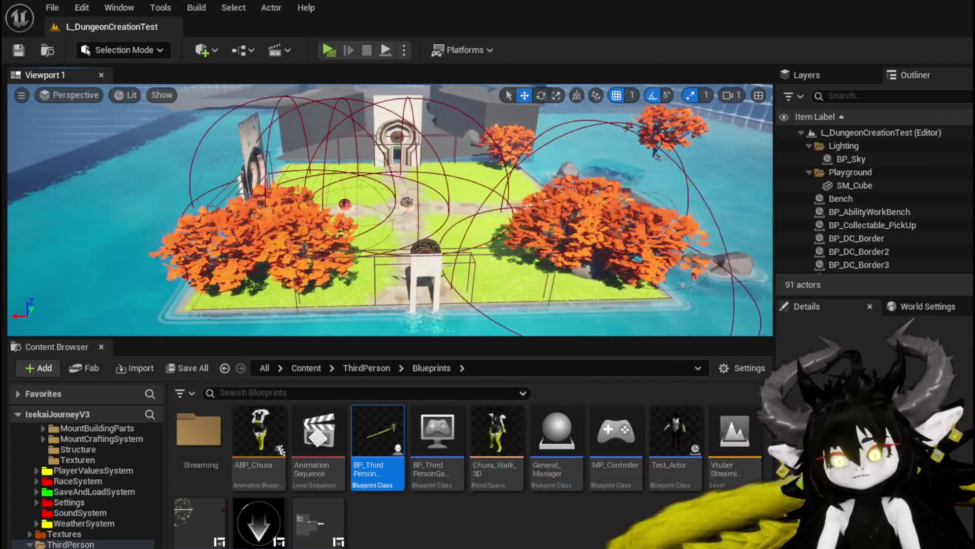
scroll(390, 210, down, 3)
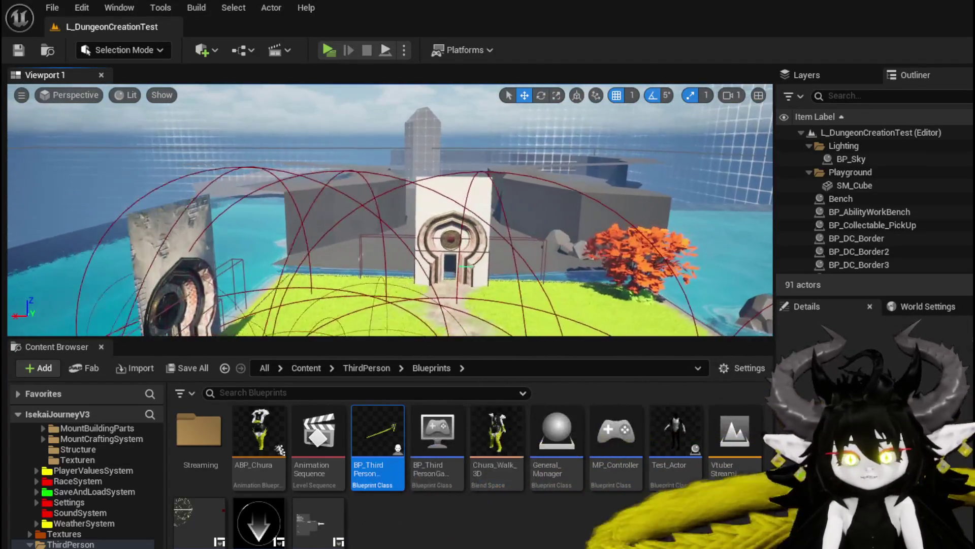
key(Up)
key(Right)
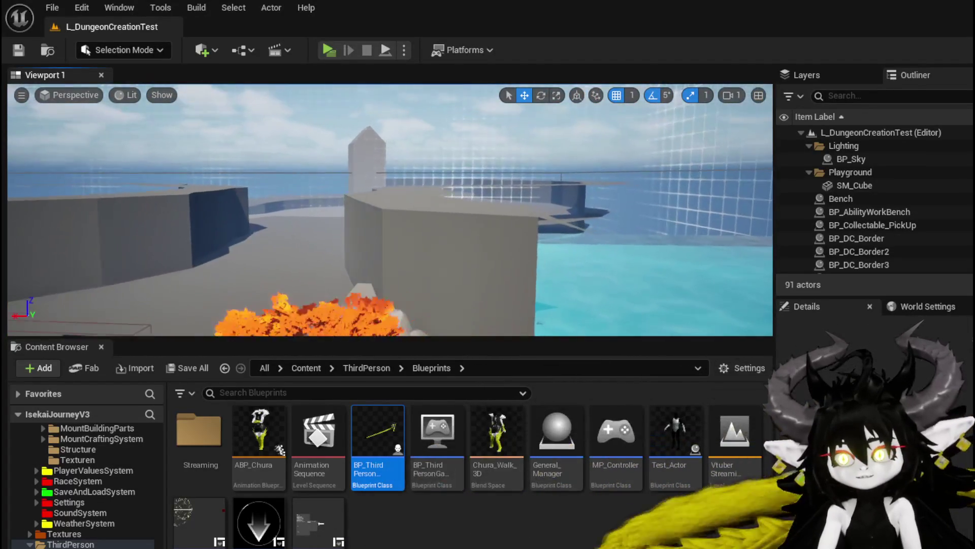
key(Left)
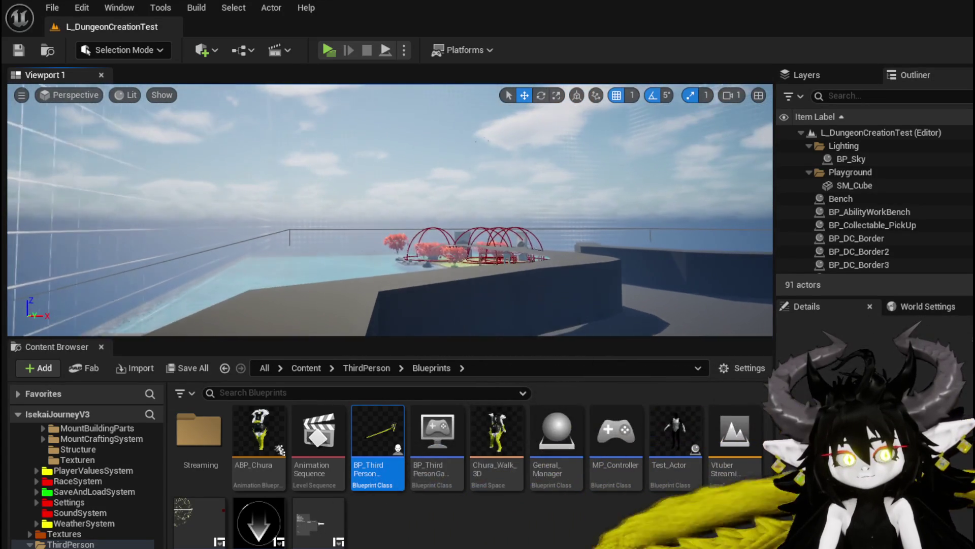
mouse_move(391, 210)
mouse_down()
mouse_move(422, 210)
mouse_move(432, 198)
mouse_up()
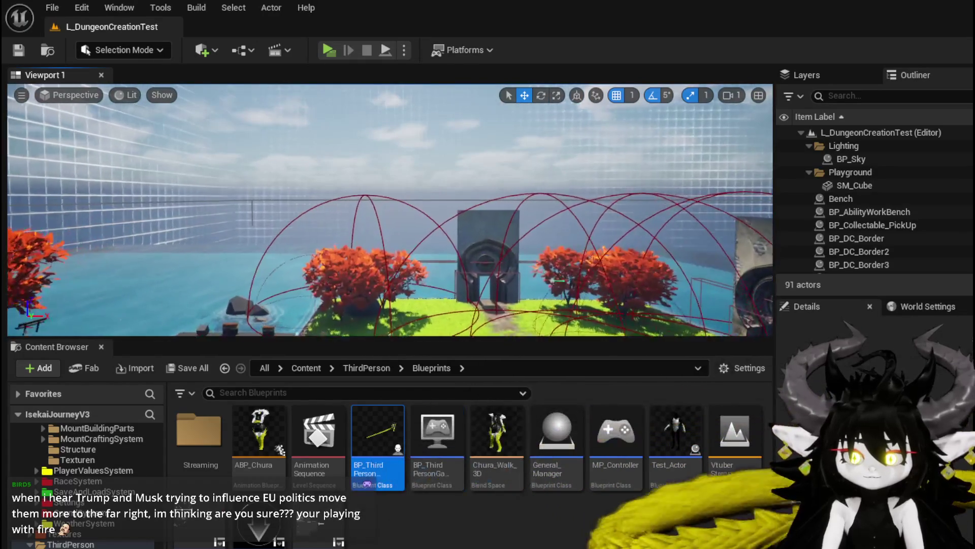
mouse_move(432, 198)
mouse_down()
mouse_move(467, 199)
mouse_move(429, 204)
mouse_move(371, 164)
mouse_up()
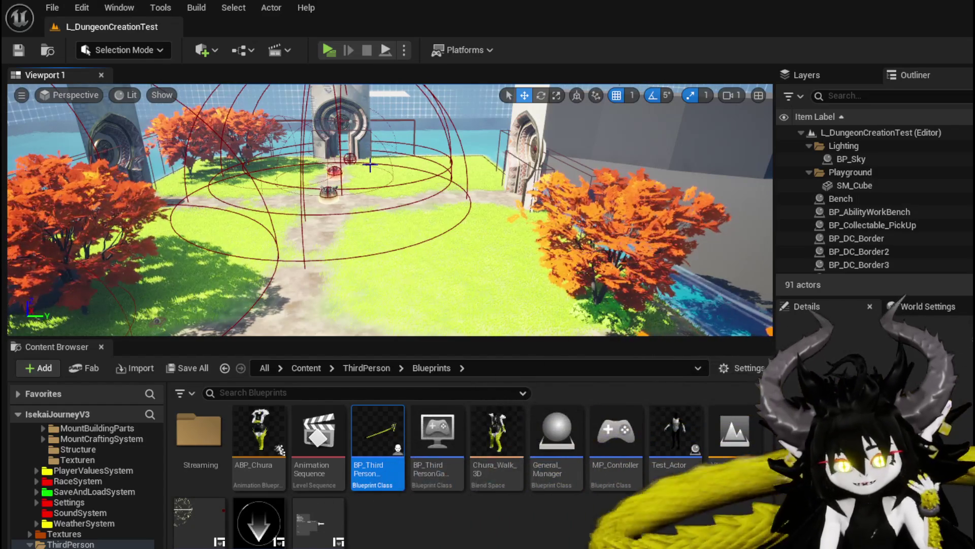
key(w)
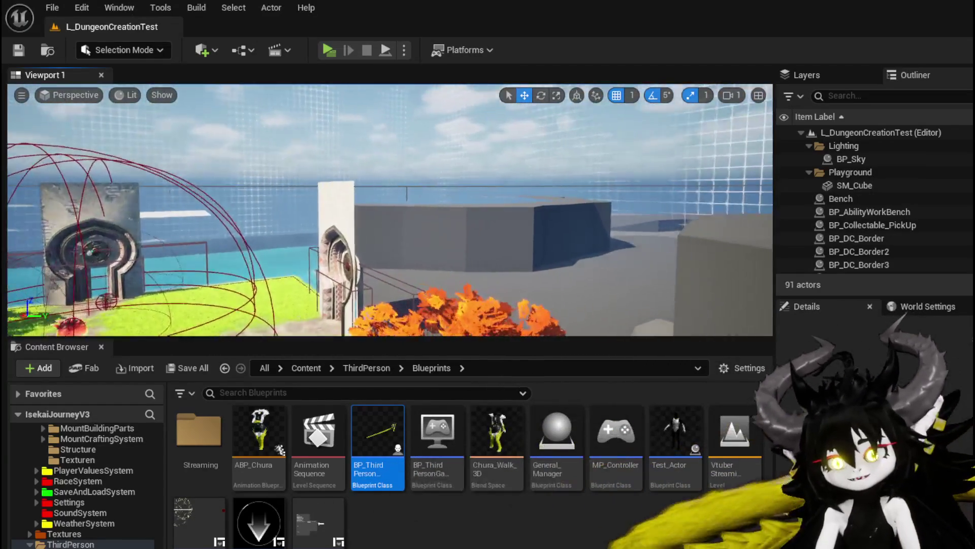
key(w)
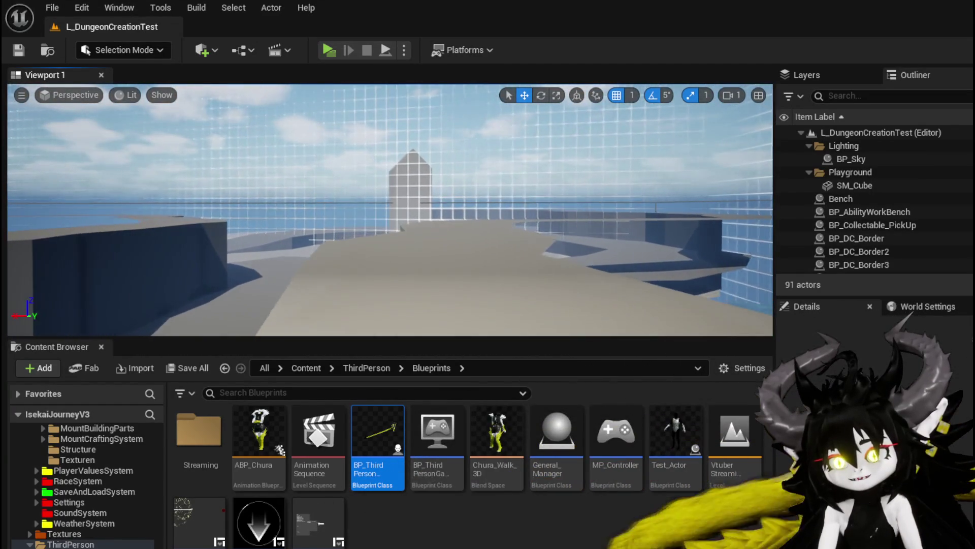
key(w)
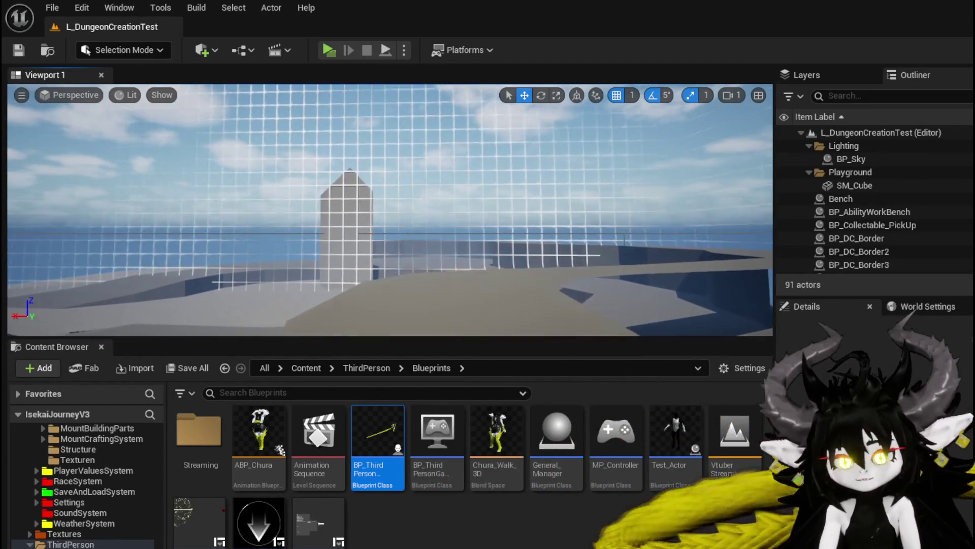
key(w)
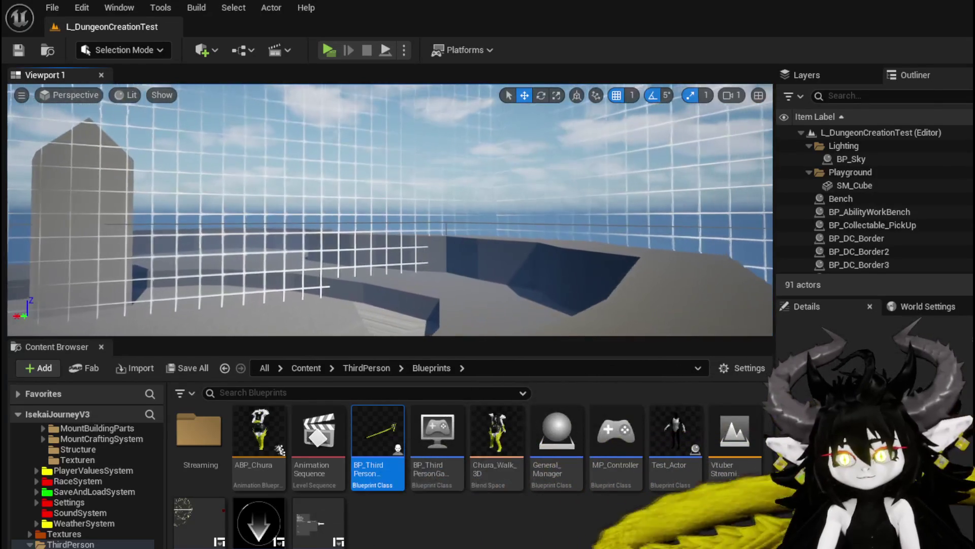
key(w)
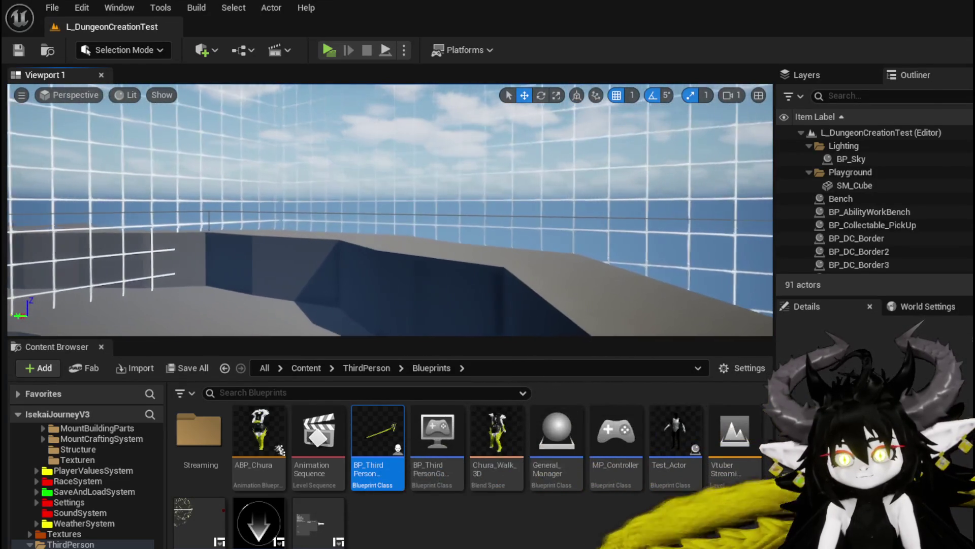
key(s)
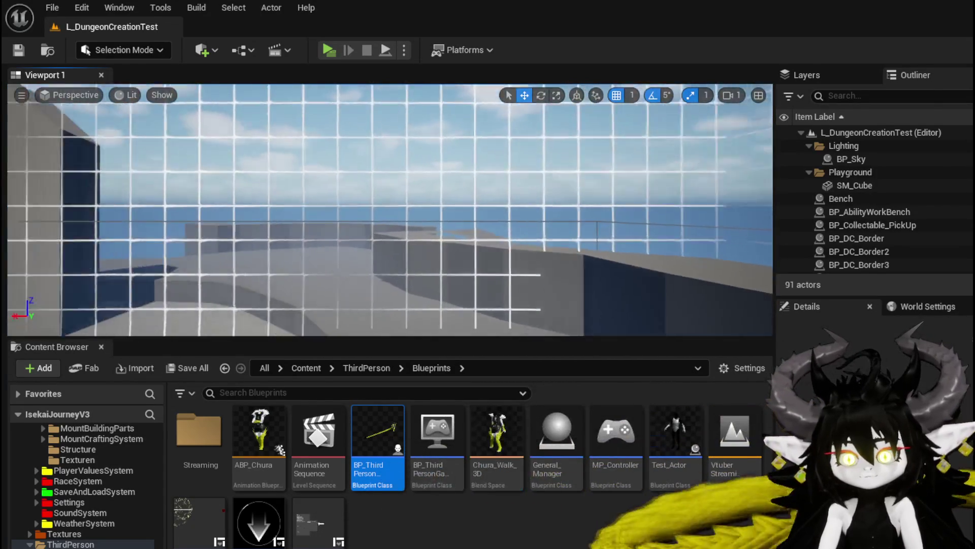
key(w)
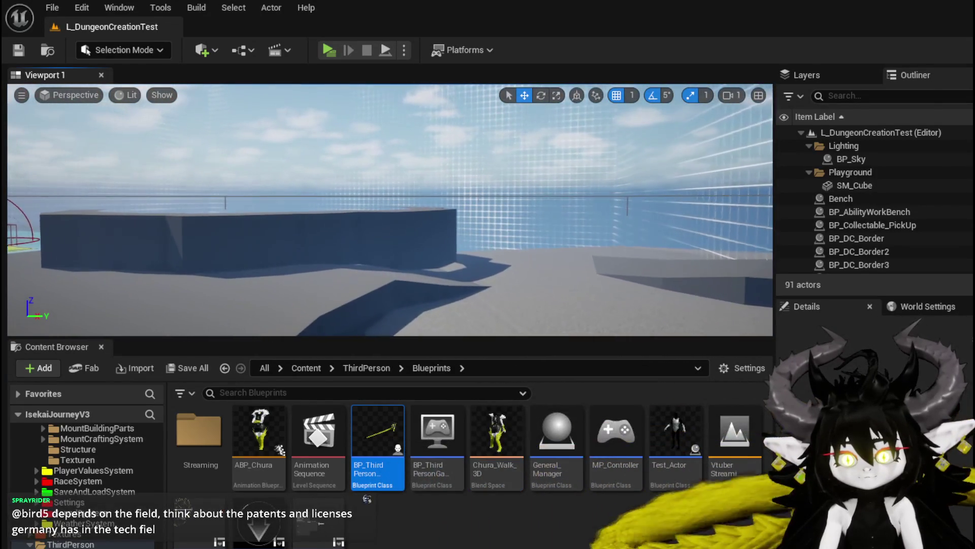
key(a)
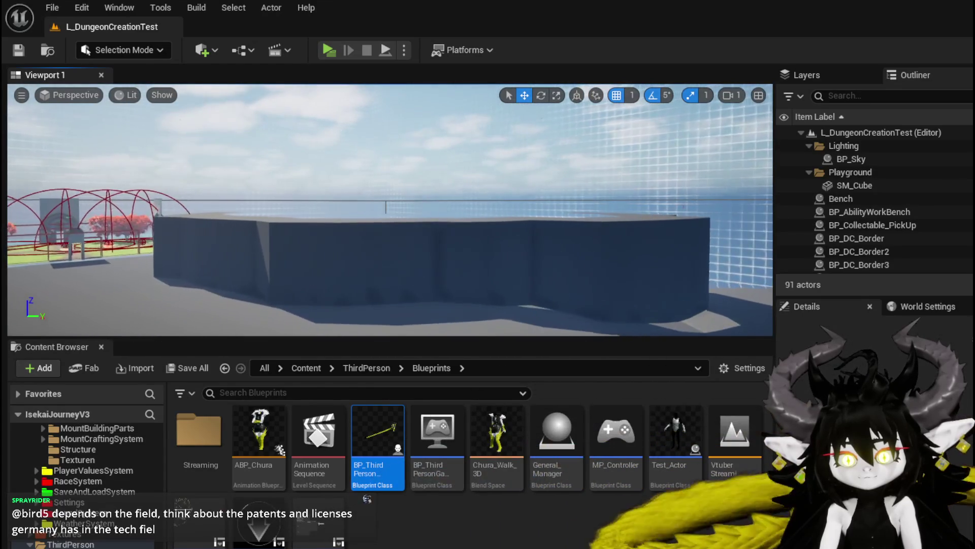
key(w)
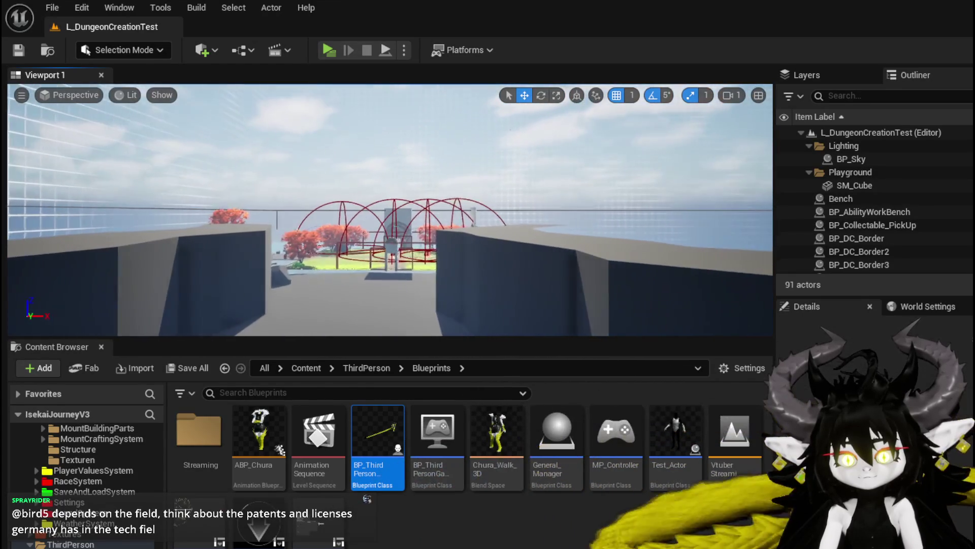
key(w)
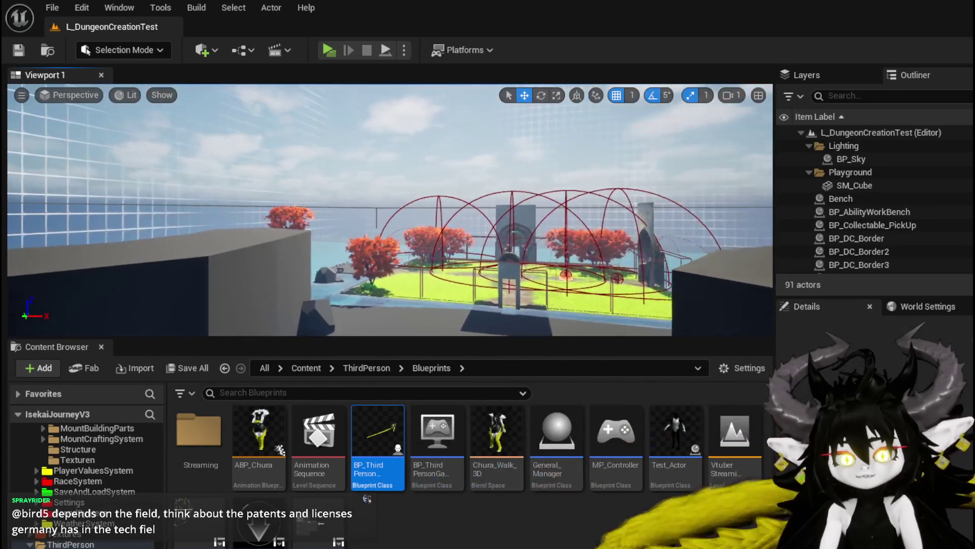
key(w)
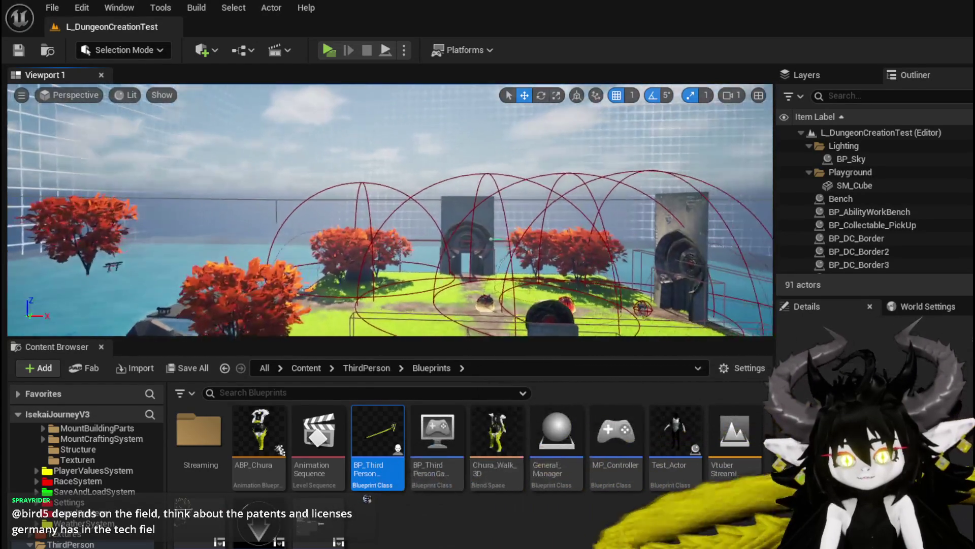
key(w)
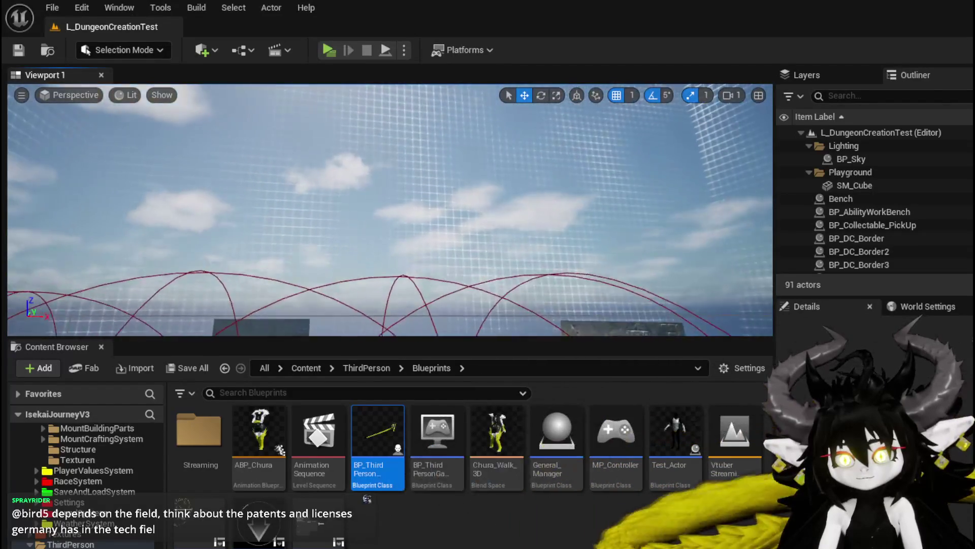
key(s)
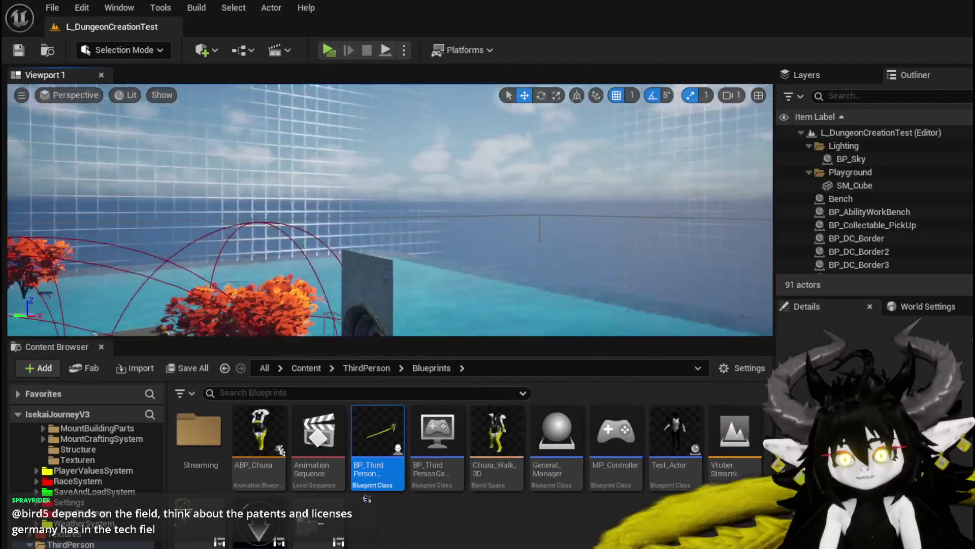
key(w)
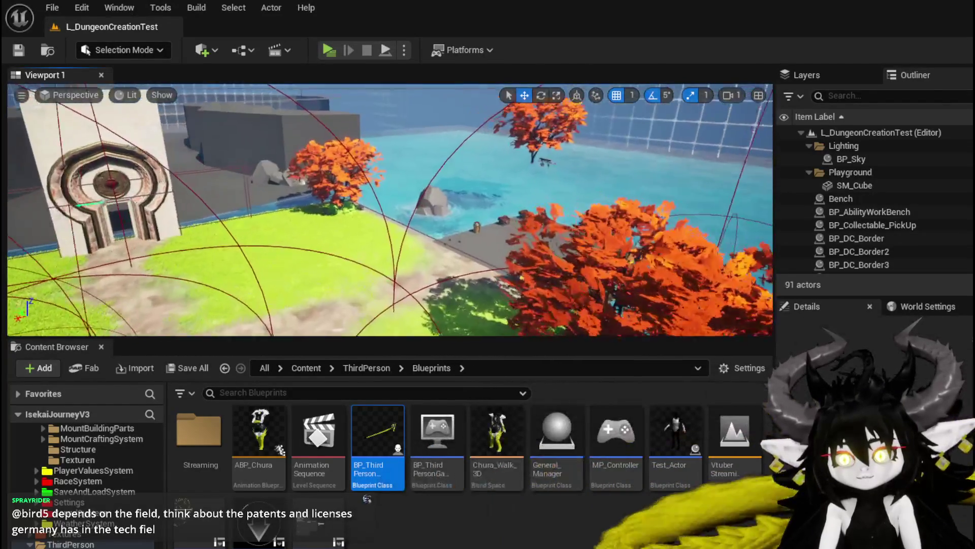
key(s)
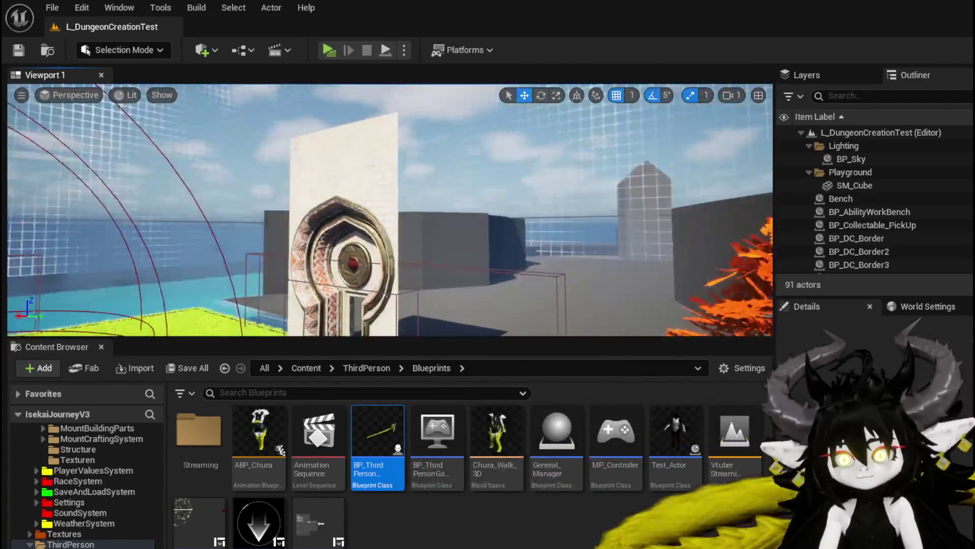
key(s)
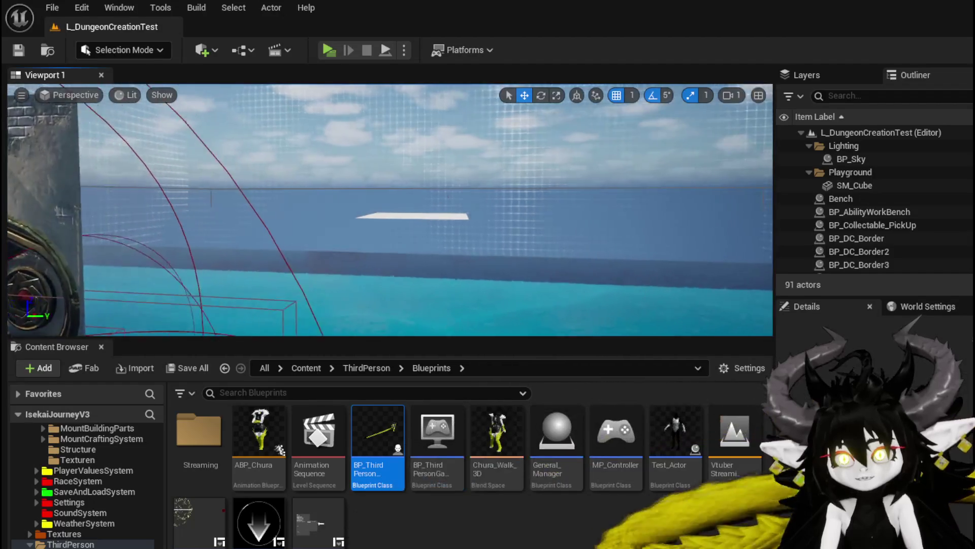
key(s)
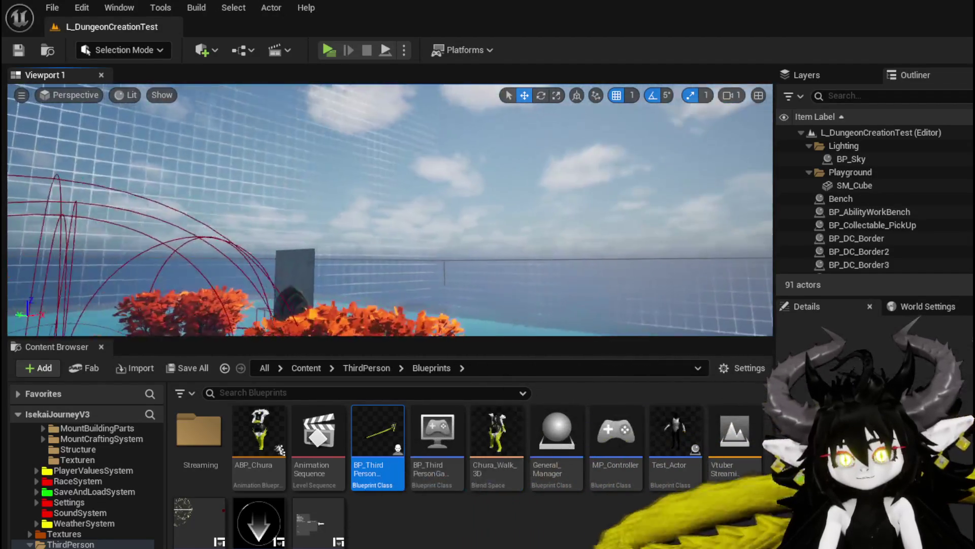
key(w)
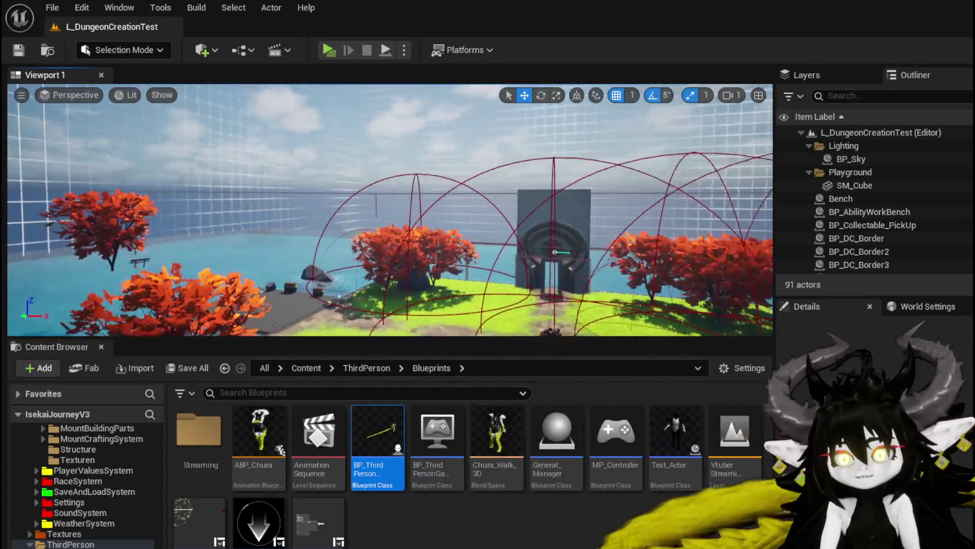
key(w)
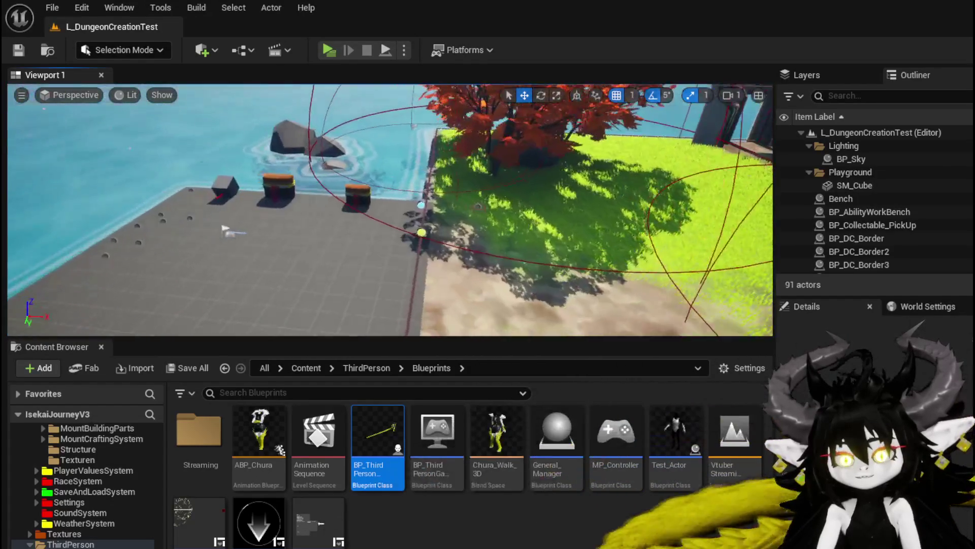
key(w)
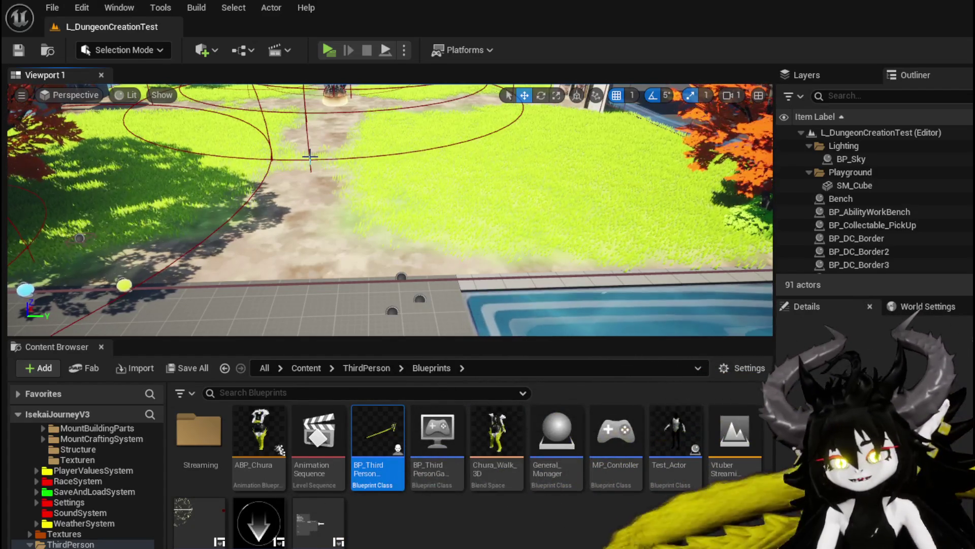
mouse_move(383, 139)
mouse_down()
mouse_move(409, 81)
mouse_move(394, 71)
mouse_move(478, 77)
mouse_move(467, 77)
mouse_move(467, 117)
mouse_move(490, 116)
mouse_move(490, 142)
mouse_up()
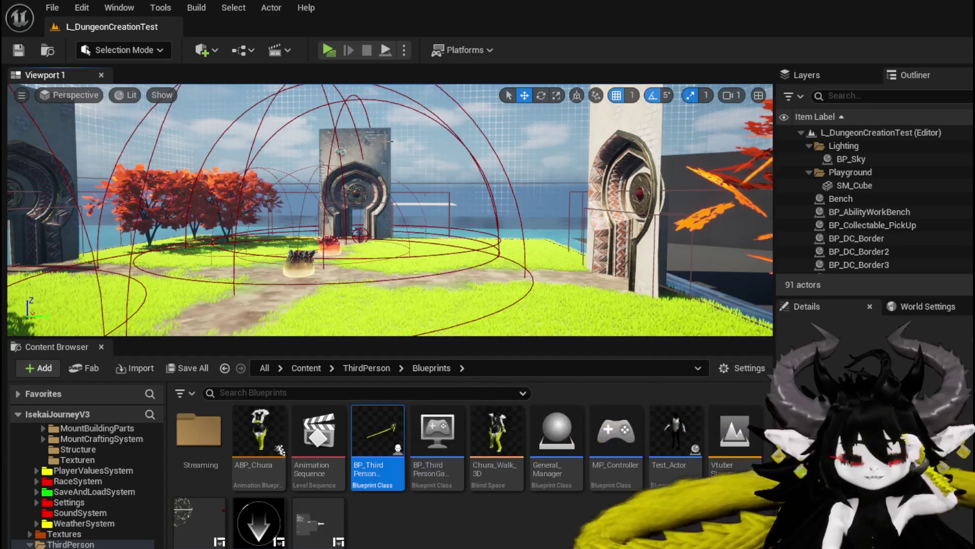
mouse_move(433, 115)
mouse_down()
mouse_move(432, 96)
mouse_move(498, 89)
mouse_move(478, 92)
mouse_move(478, 132)
mouse_move(457, 99)
mouse_move(475, 99)
mouse_up()
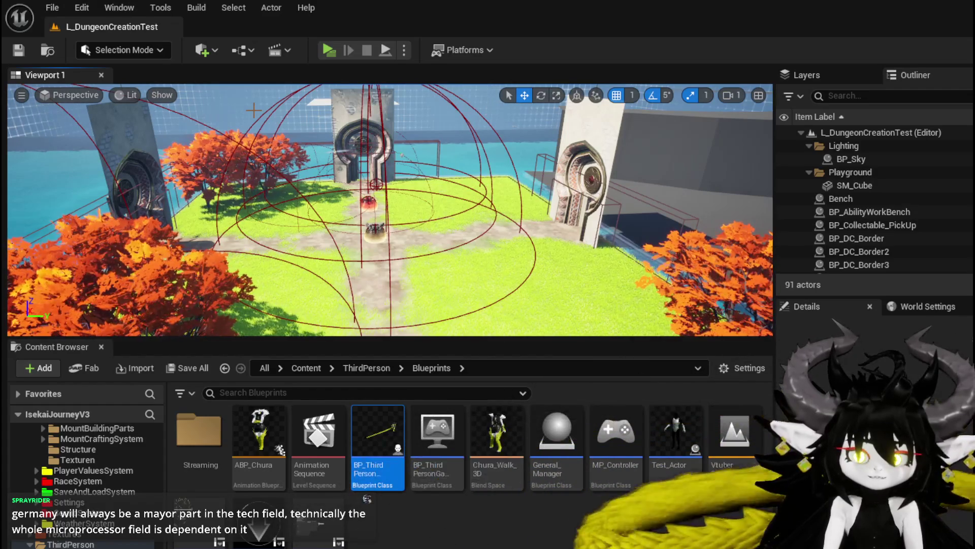
drag(272, 89, 275, 130)
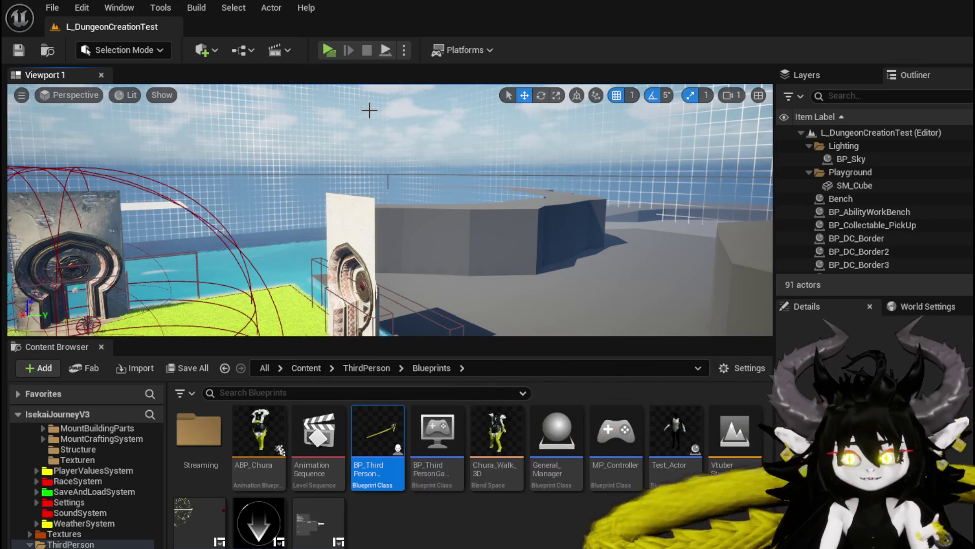
drag(312, 137, 26, 152)
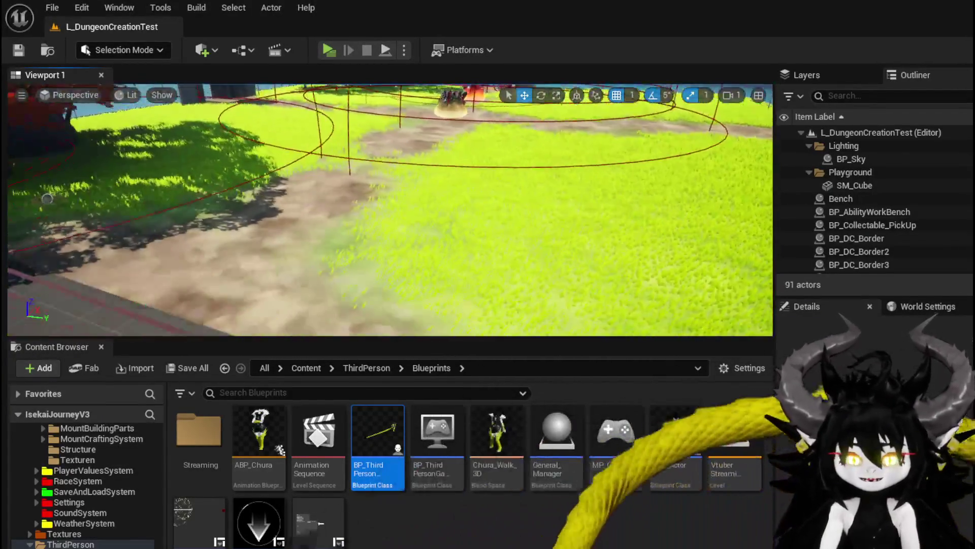
drag(47, 198, 350, 333)
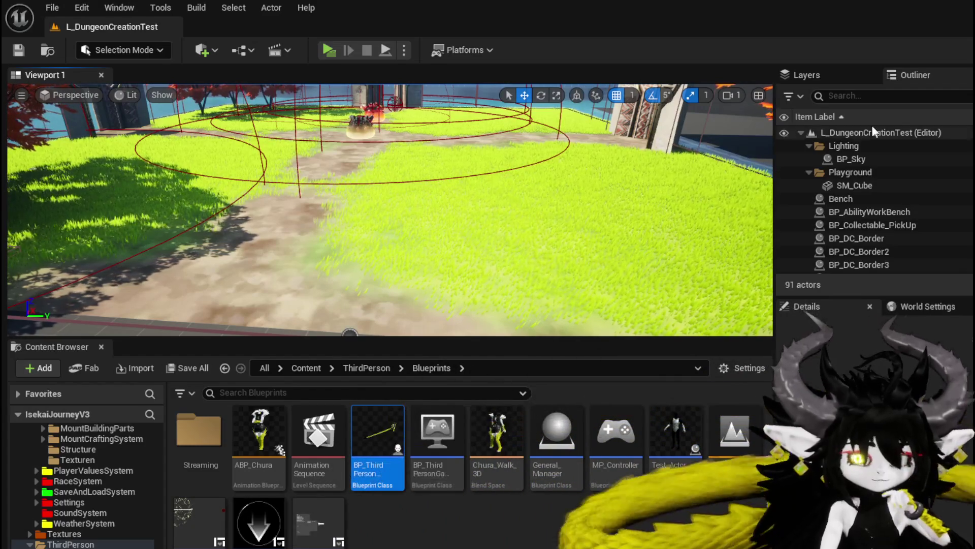
click(328, 48)
- Run and jump across the grass past the rocks, double-jumping over to the island
click(394, 93)
key(space)
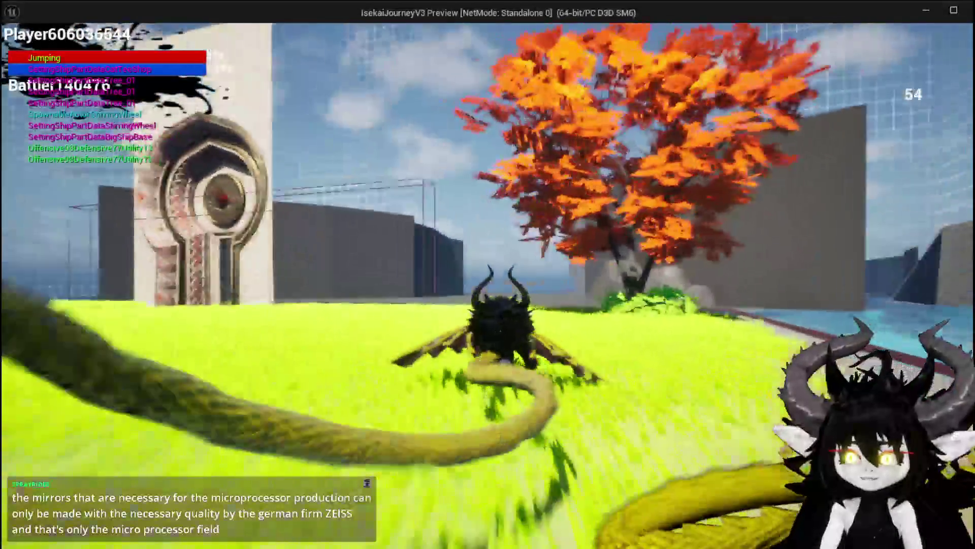
key(space)
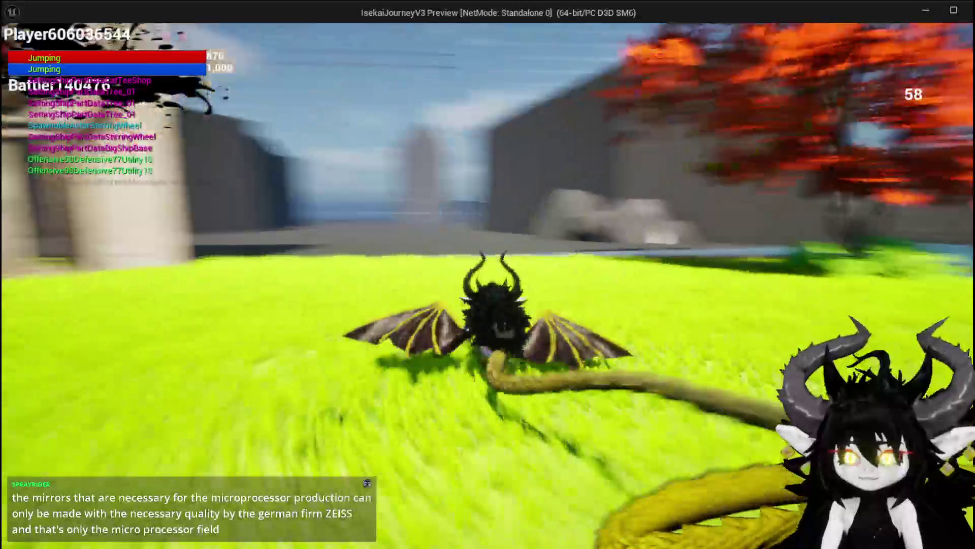
key(space)
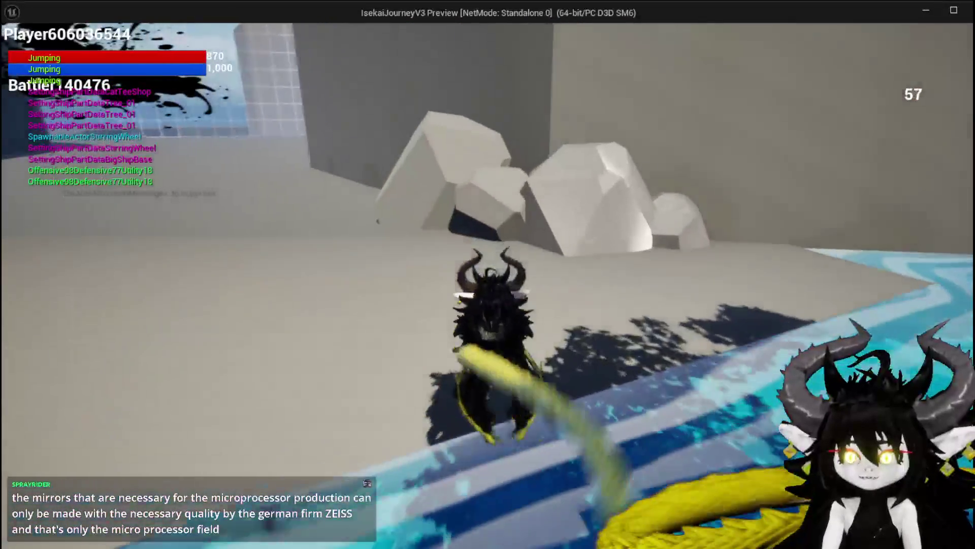
key(w)
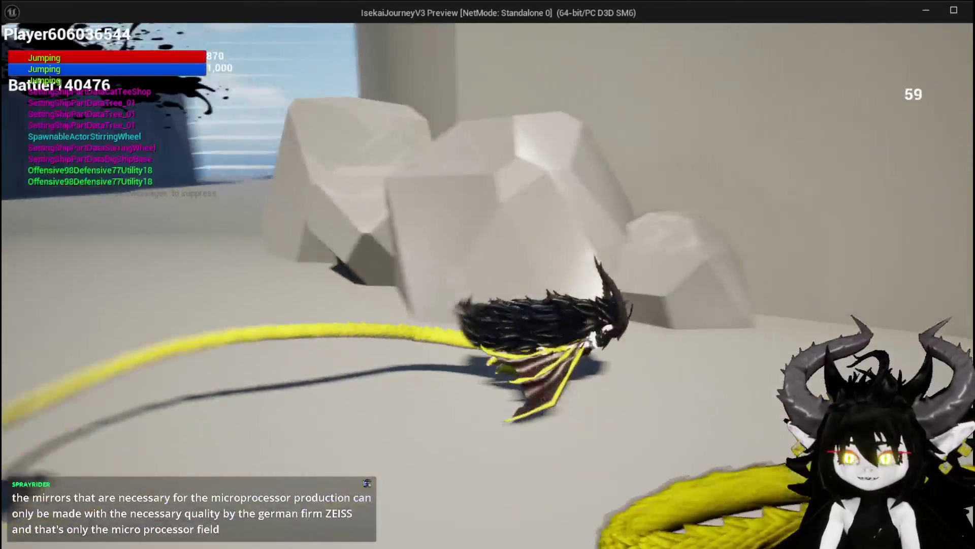
key(w)
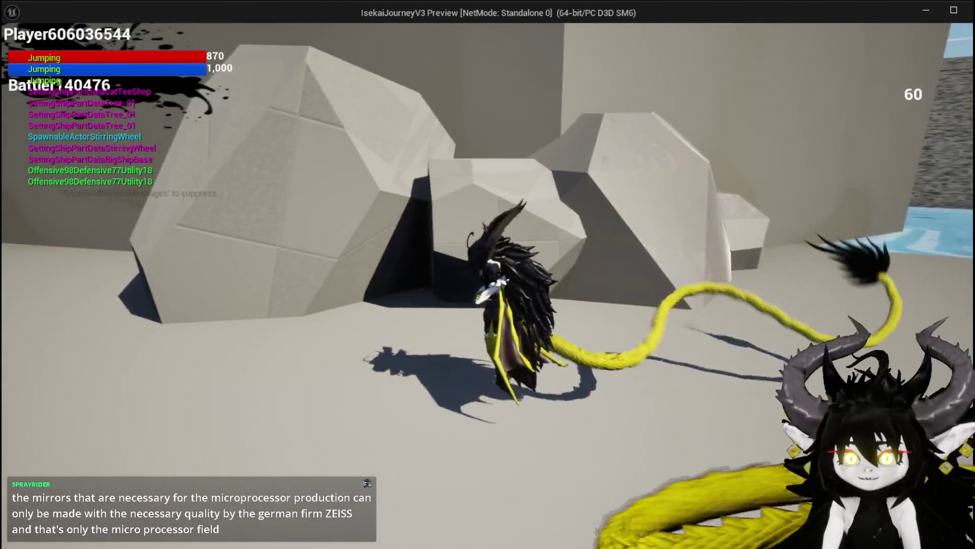
key(space)
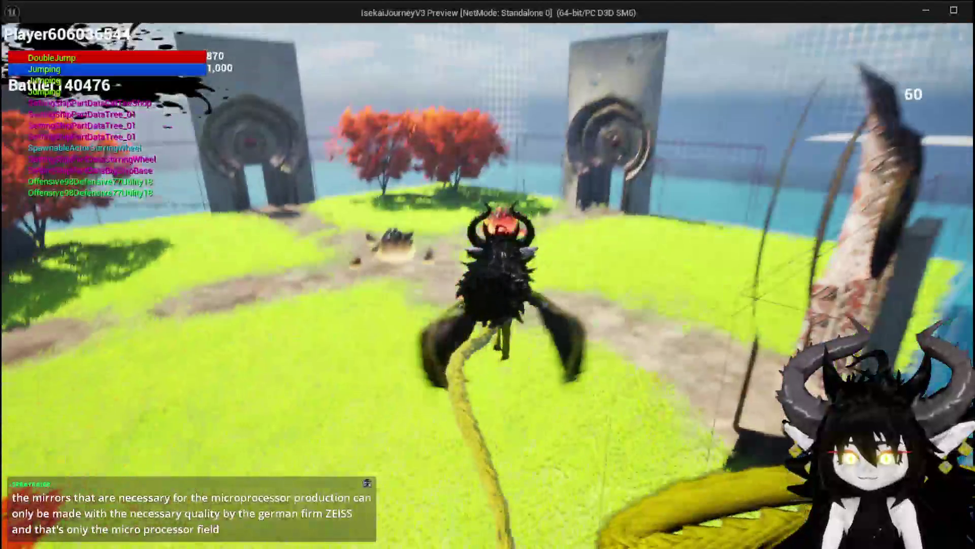
key(w)
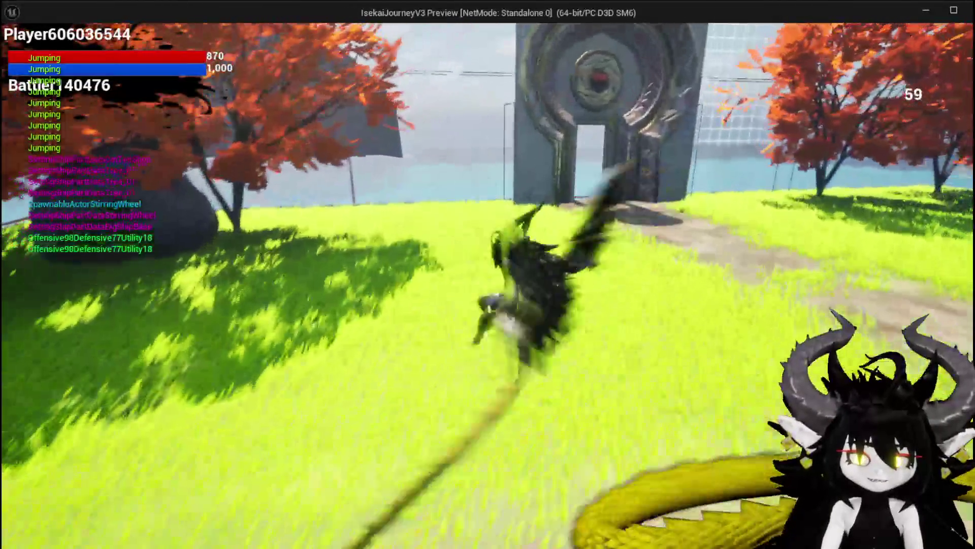
- Run past the tower gate and stone pool, through the stone gate, then switch to top-down view
key(space)
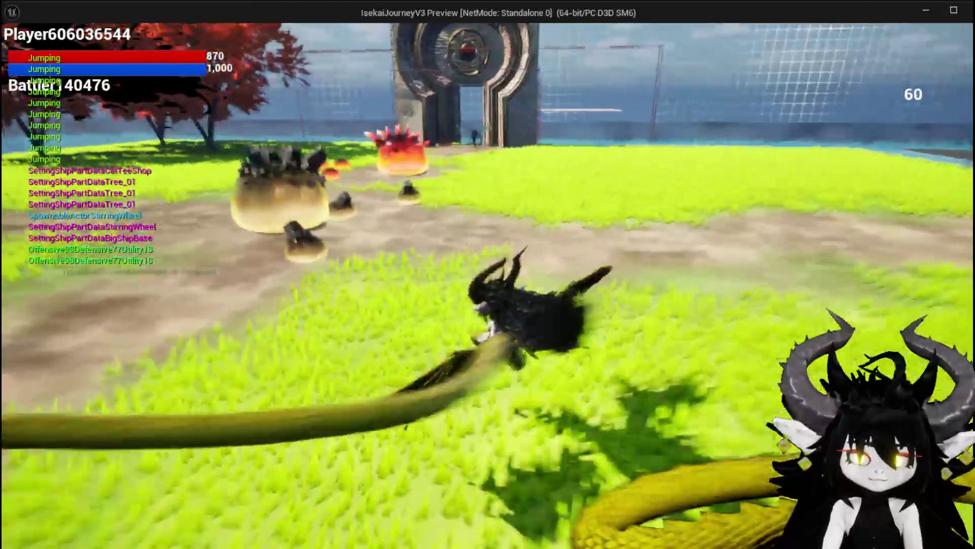
key(w)
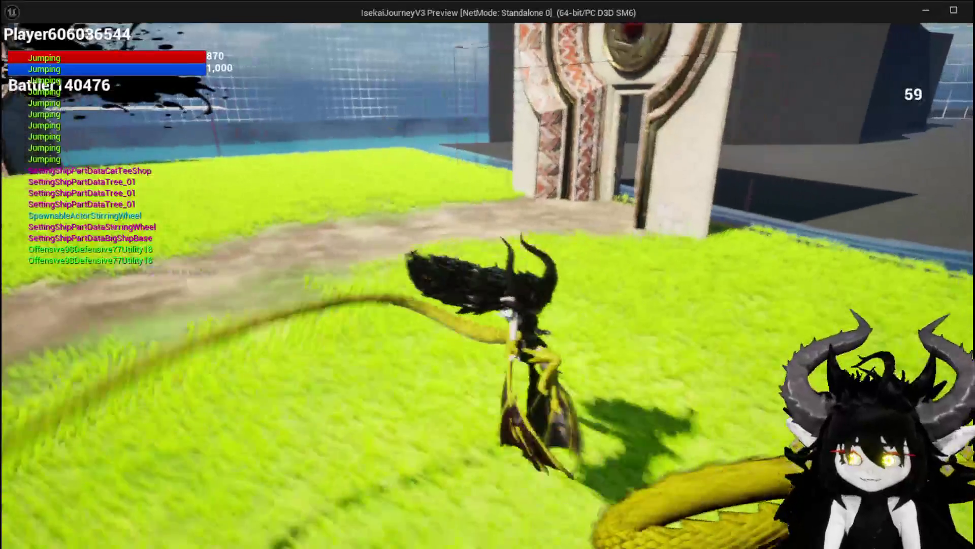
key(w)
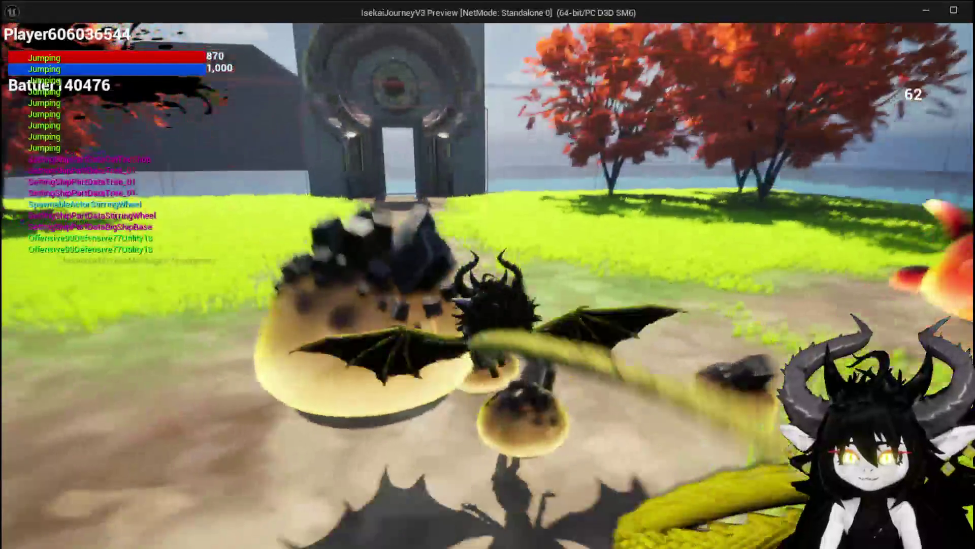
key(w)
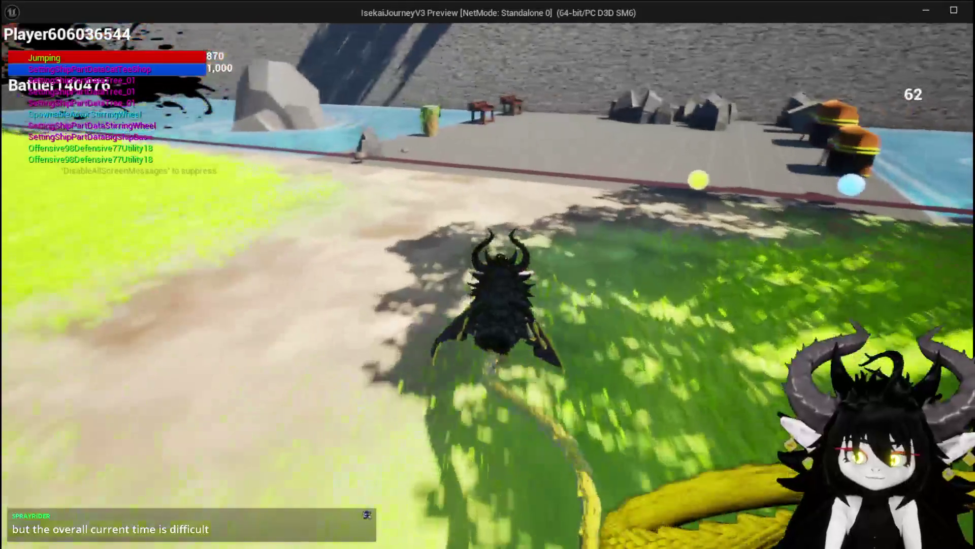
key(w)
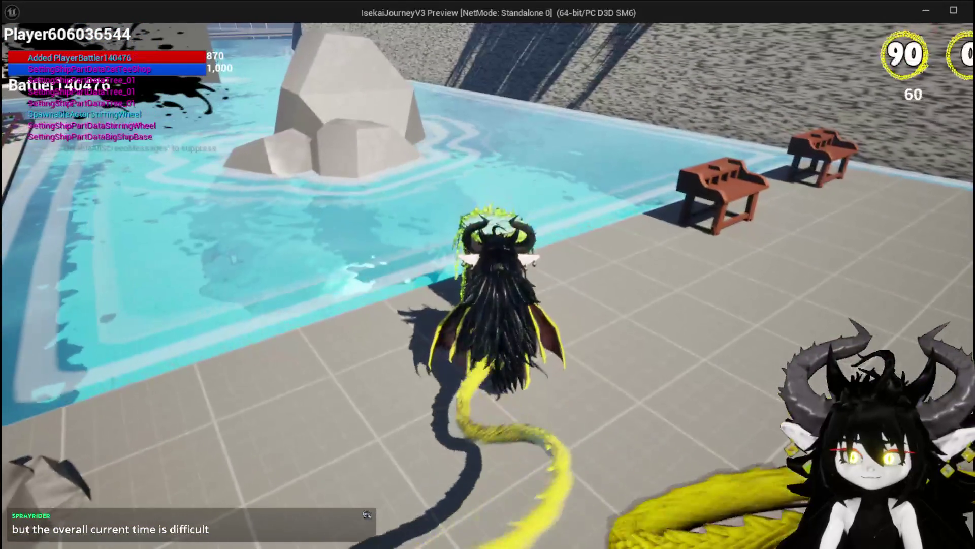
key(w)
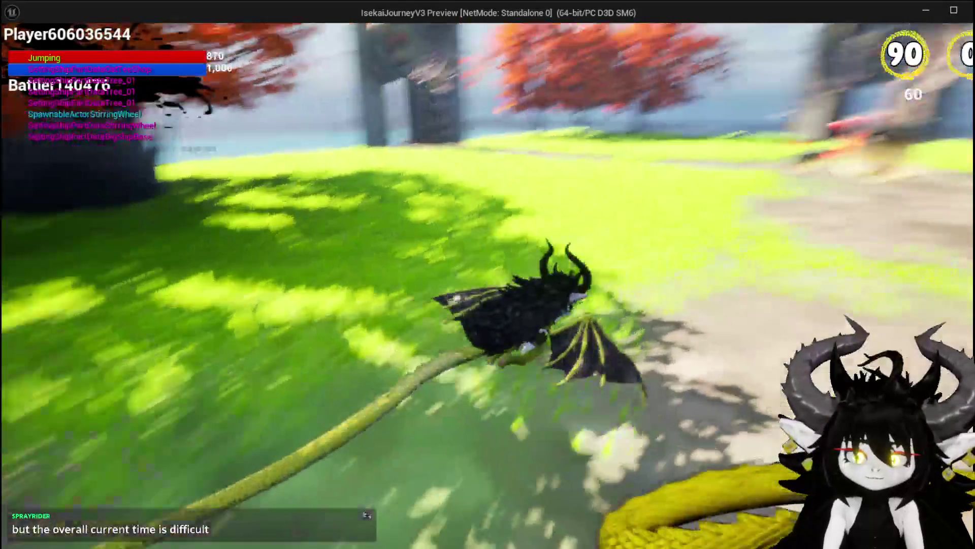
key(w)
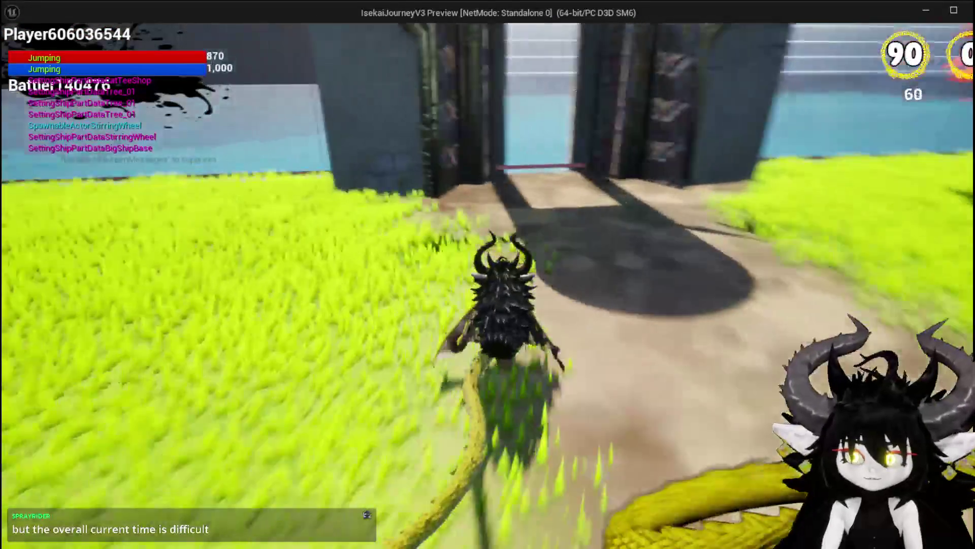
key(b)
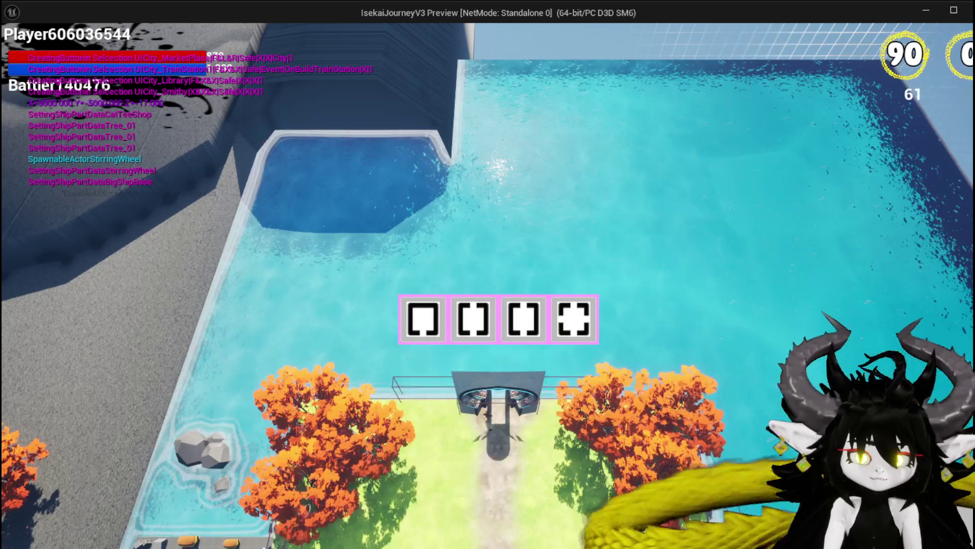
- Return to the third-person camera and run across the field toward the windmill and wheel
click(574, 319)
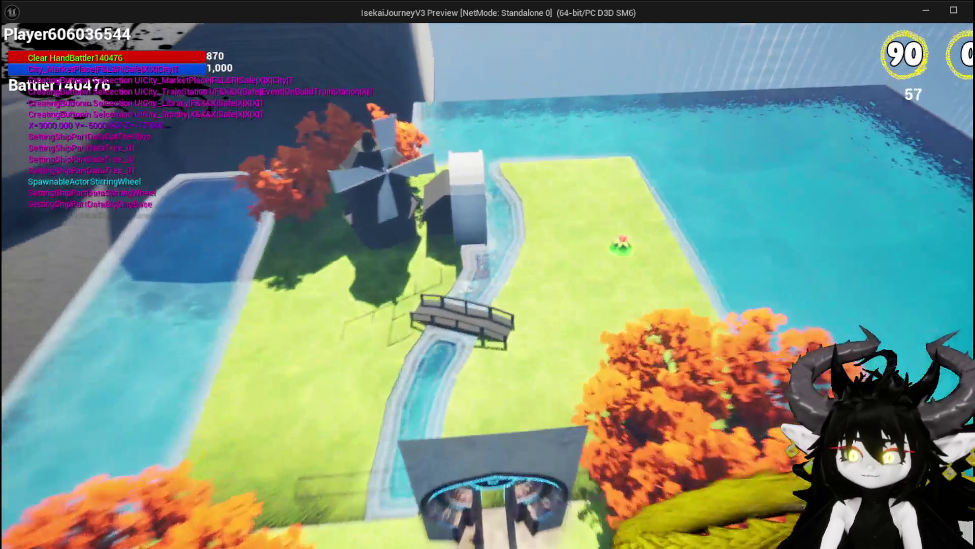
key(w)
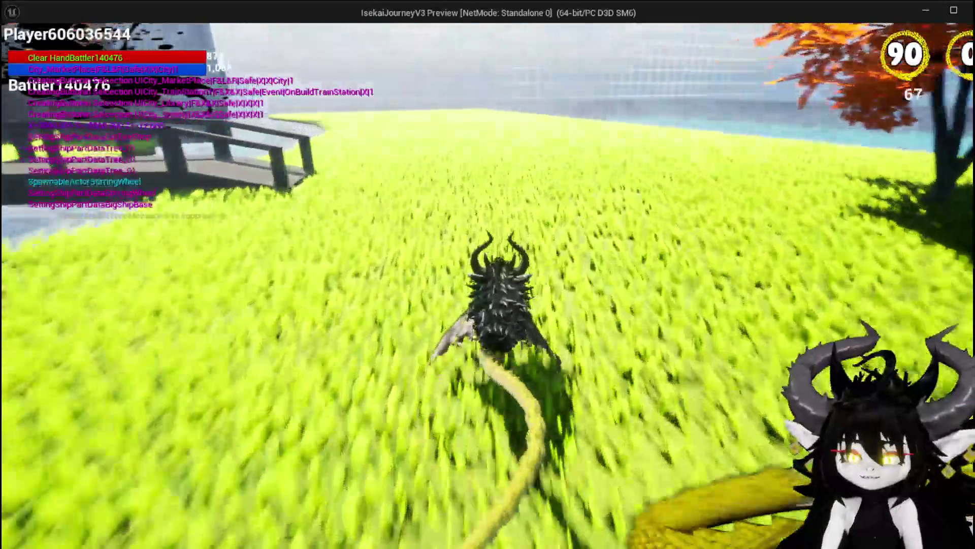
key(w)
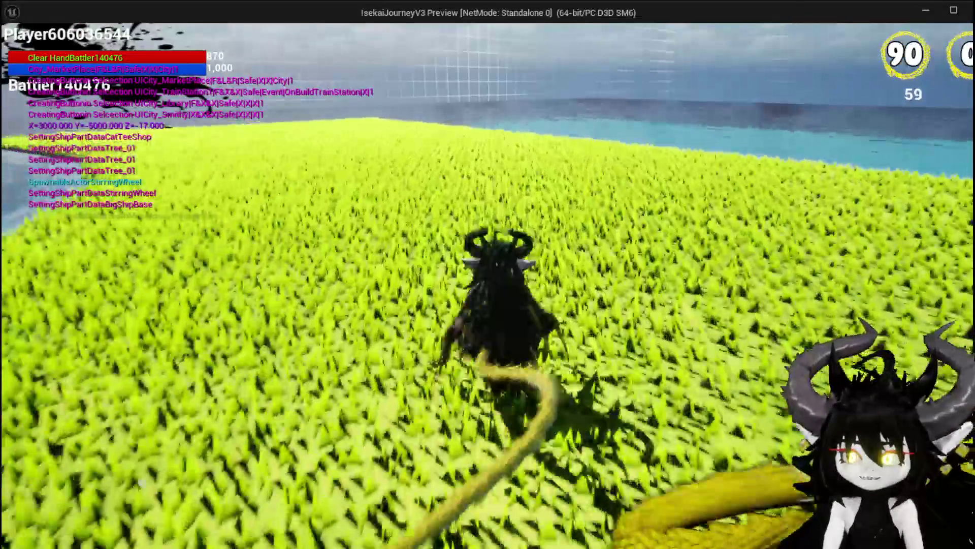
key(w)
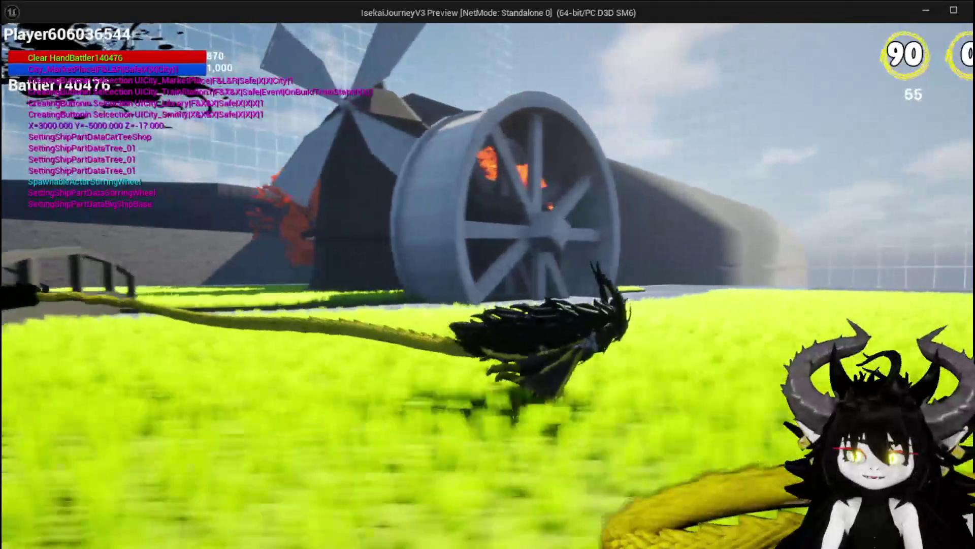
key(w)
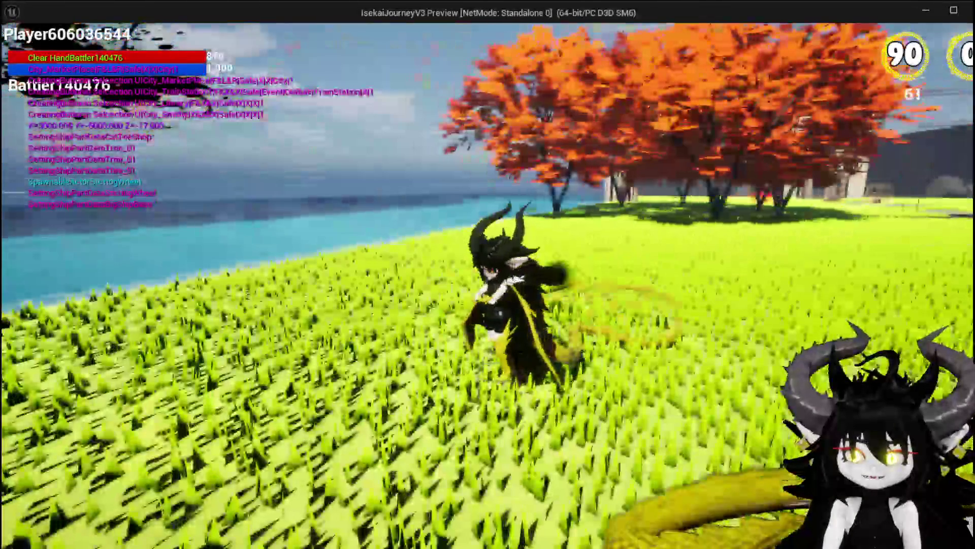
key(w)
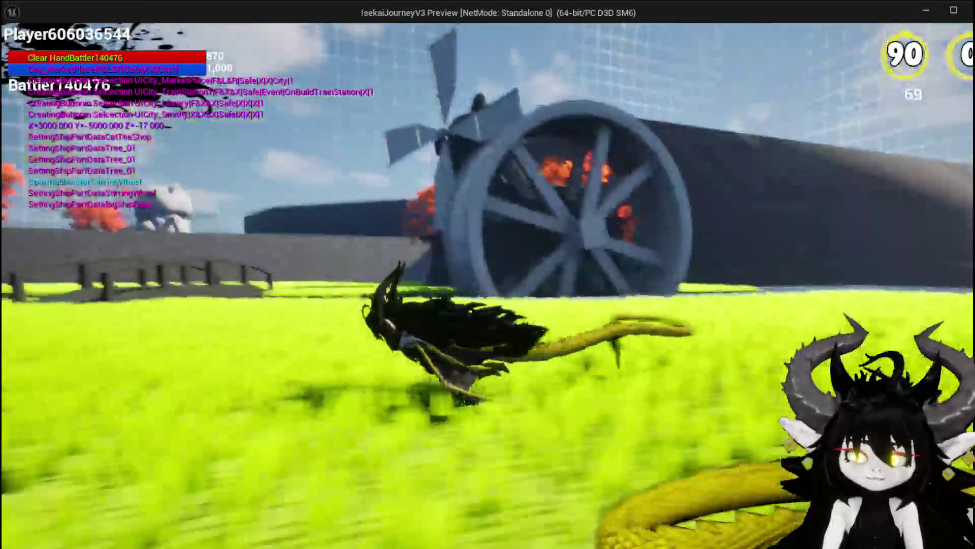
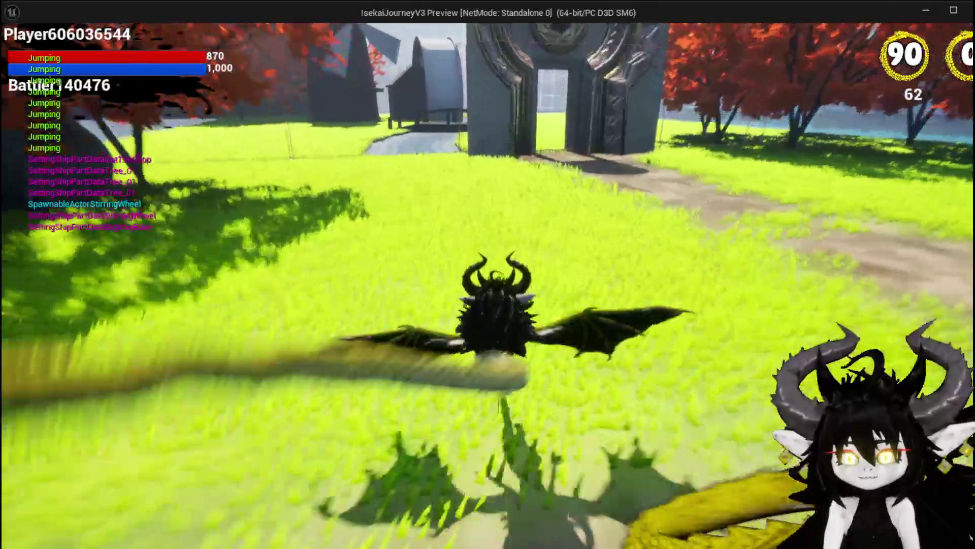
- Run and fly the winged character across the grass, wall and river toward the door towers
key(w)
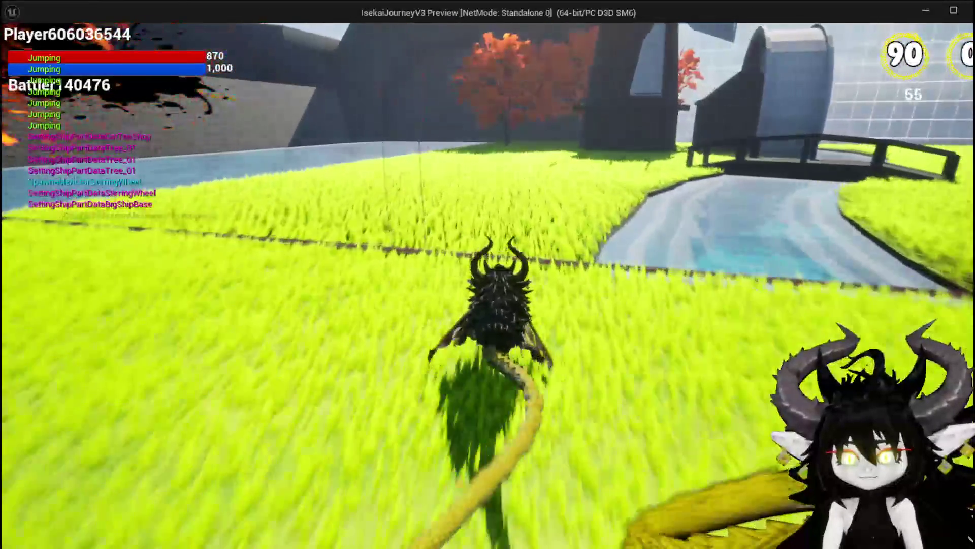
key(space)
key(space)
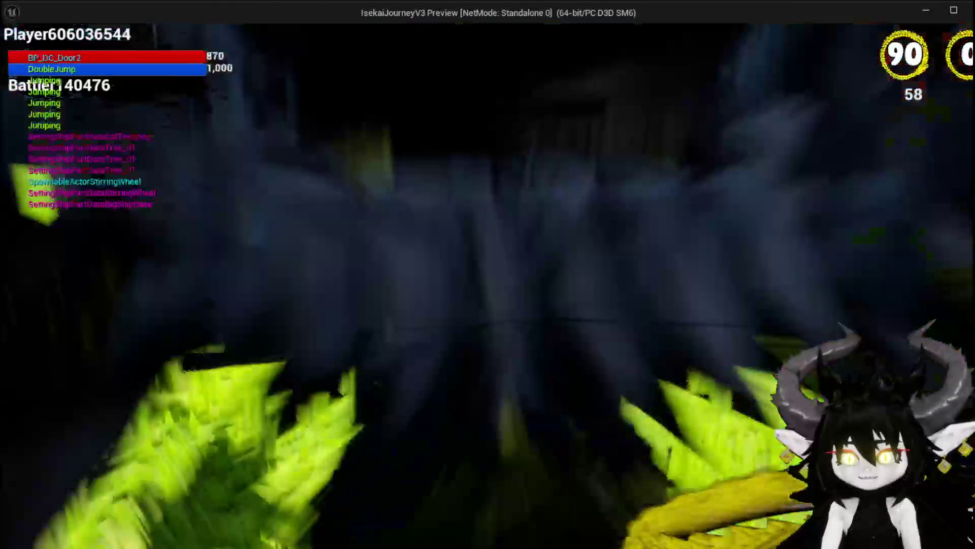
key(space)
key(space)
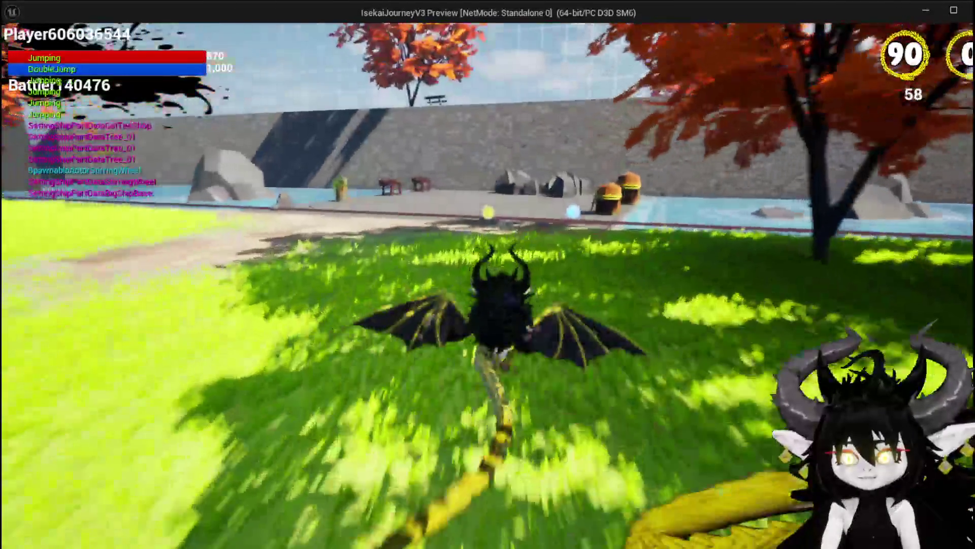
key(space)
key(space)
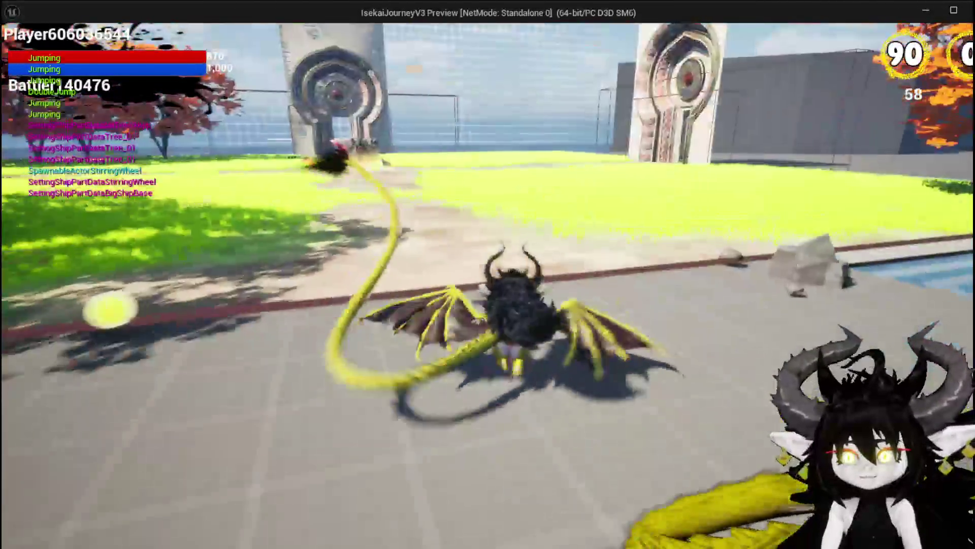
key(space)
- Reach the equipment workbench, open its Build panel, then close the workbench menu
key(w)
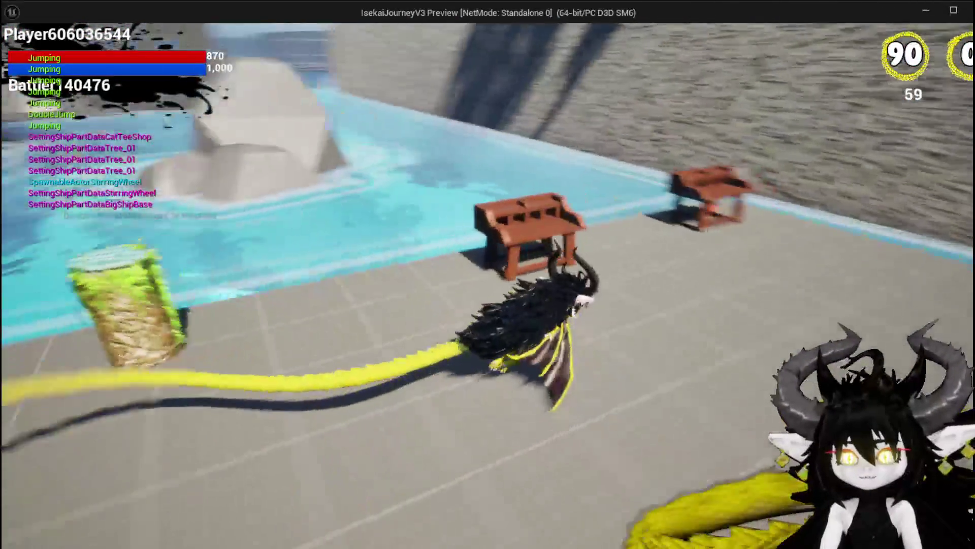
key(e)
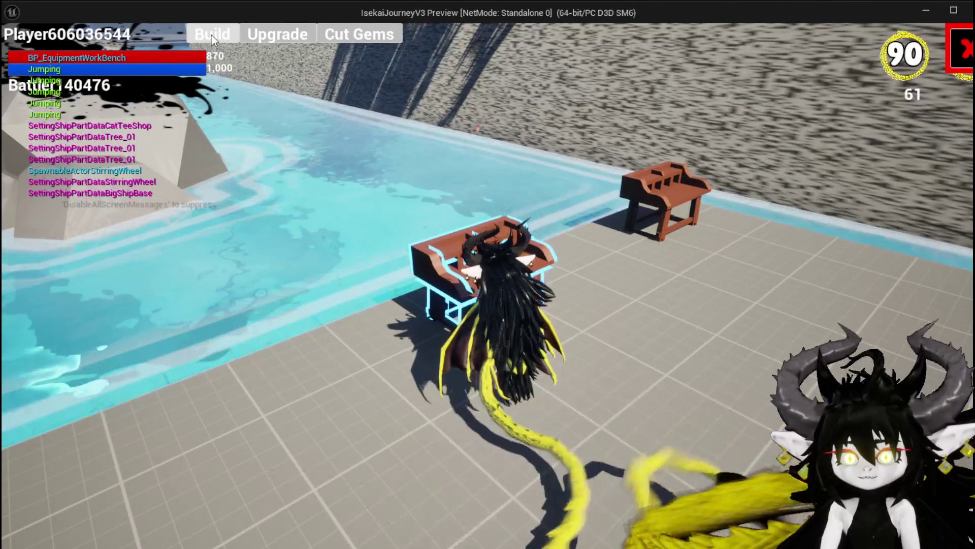
click(211, 35)
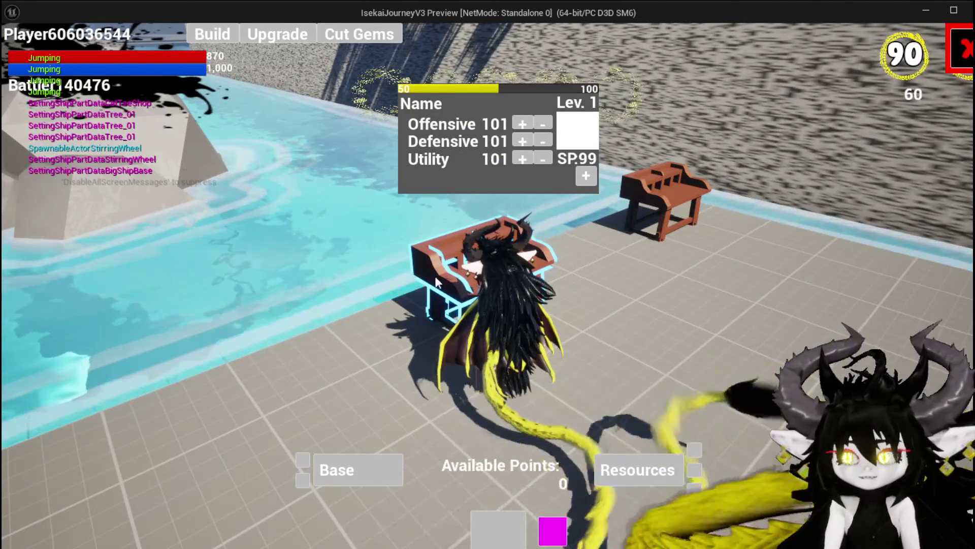
click(947, 58)
- Run back toward the grass, pause the game and bring the main editor window forward
key(w)
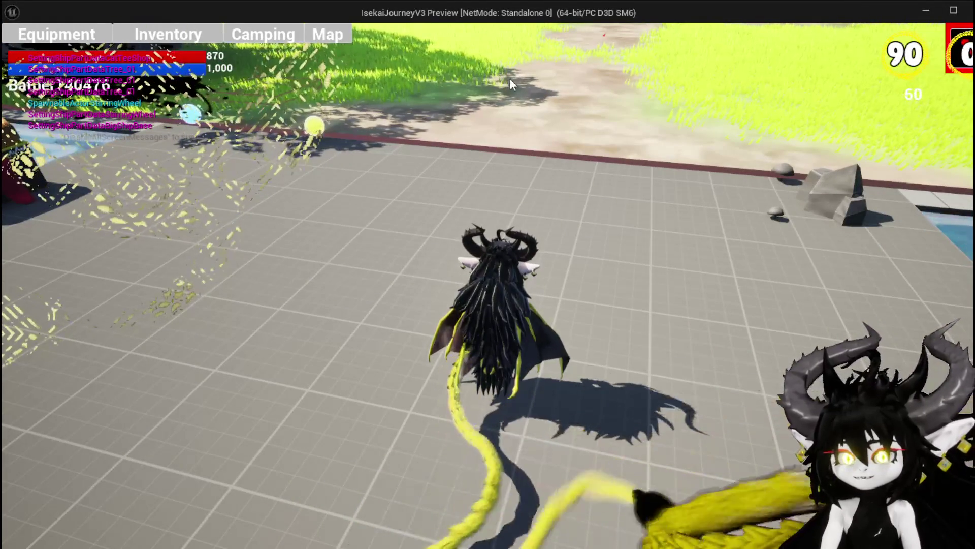
key(Escape)
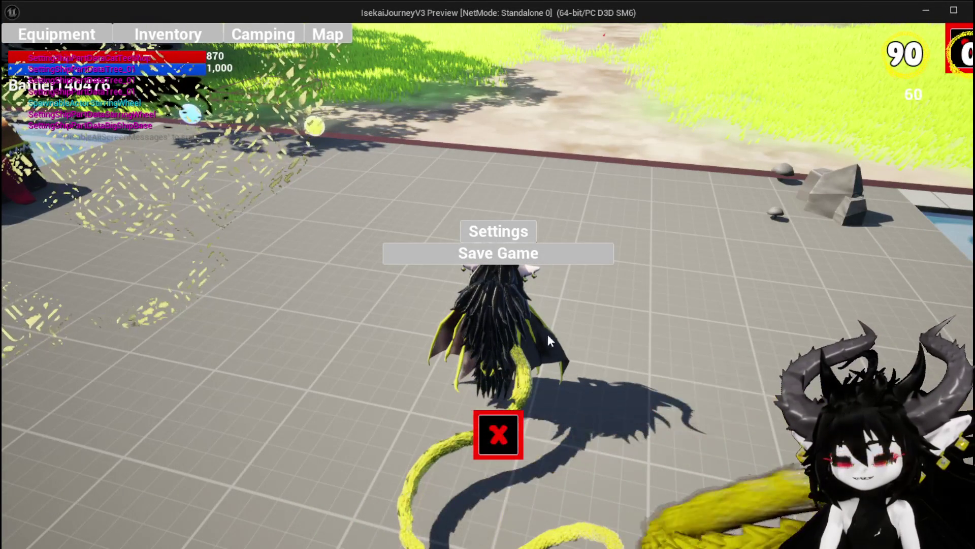
key(alt+Tab)
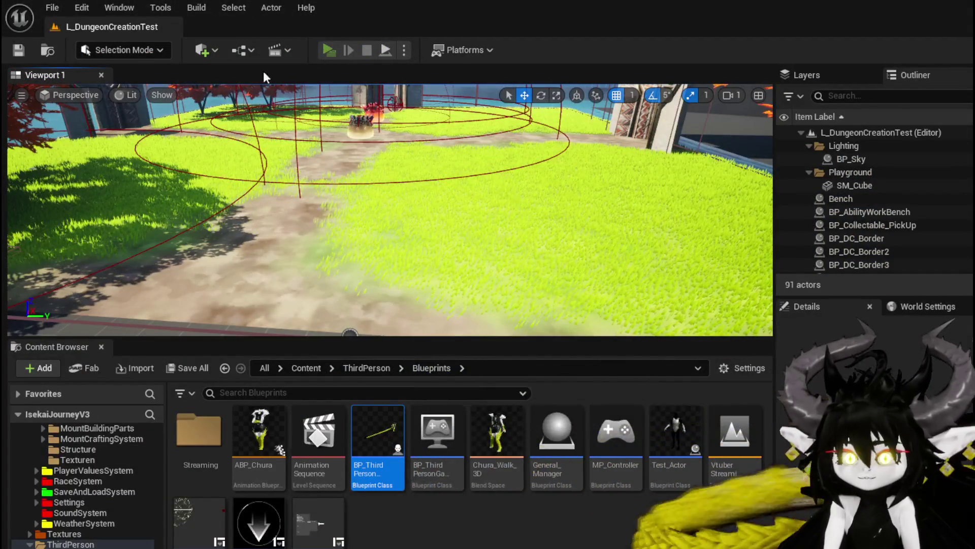
- Return to the game, cross the field toward the gate and open the Equipment screen
key(alt+Tab)
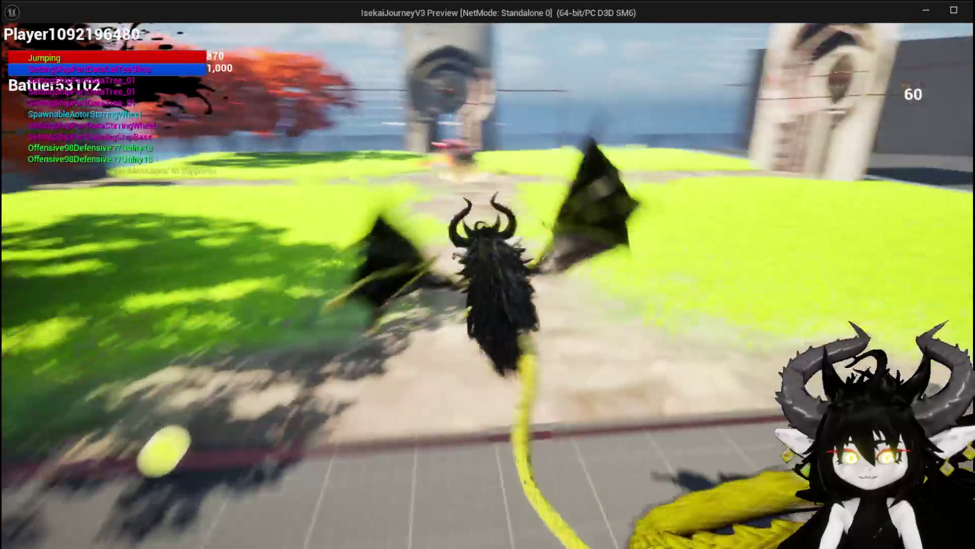
key(space)
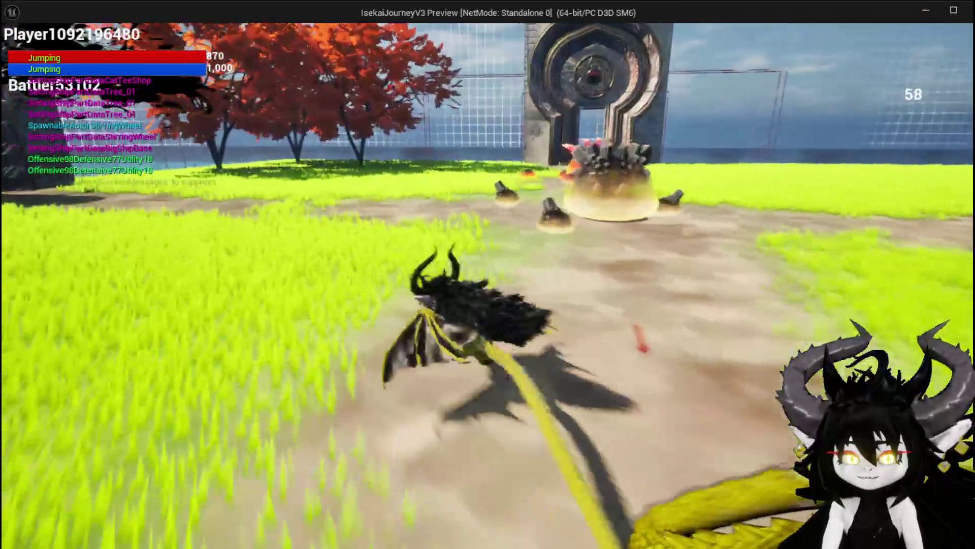
key(space)
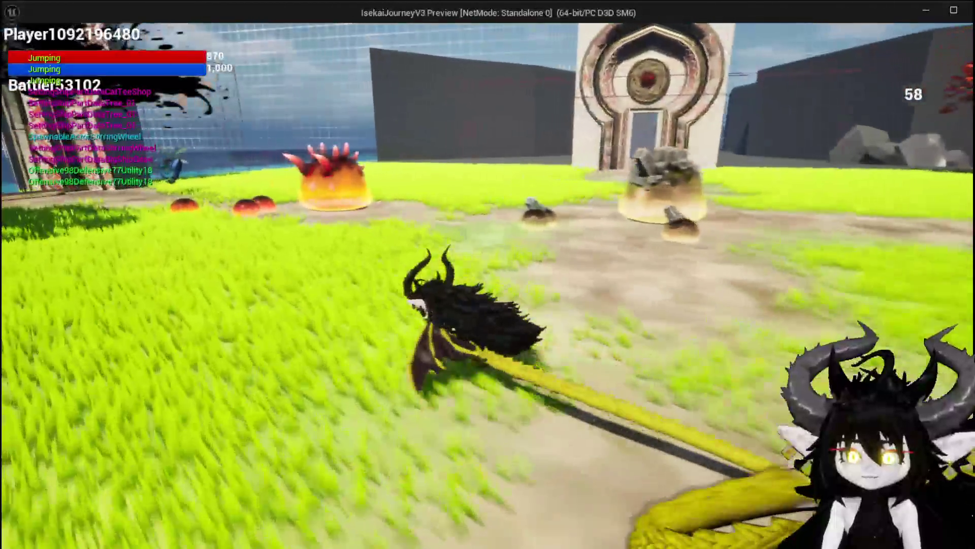
key(Tab)
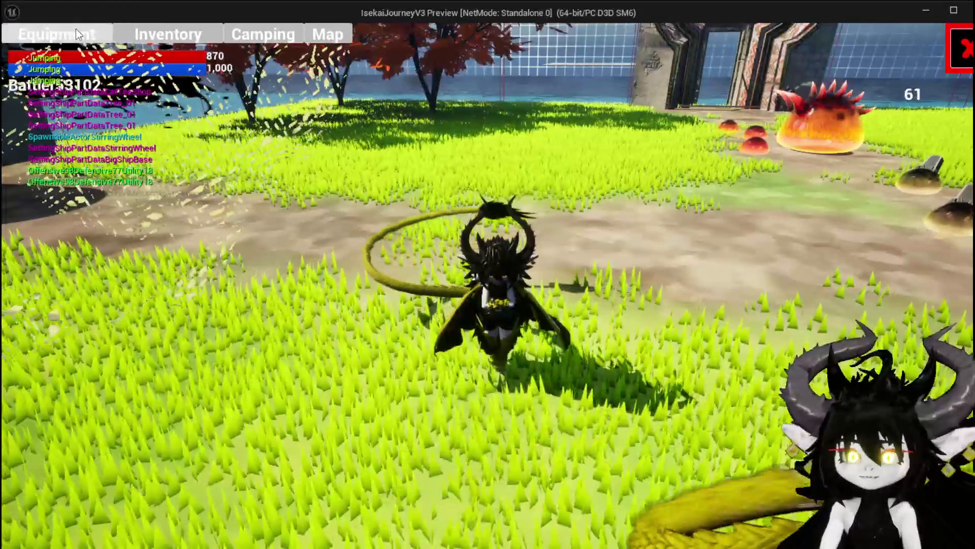
click(75, 31)
click(315, 330)
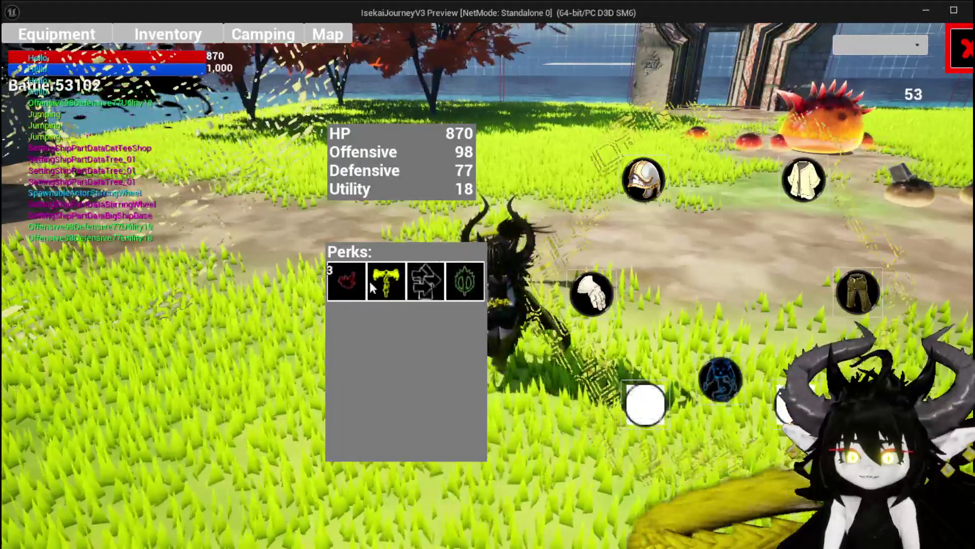
- Equip the Lev. 3 Iron_Head from the head slot's helmet list and resume play
click(641, 180)
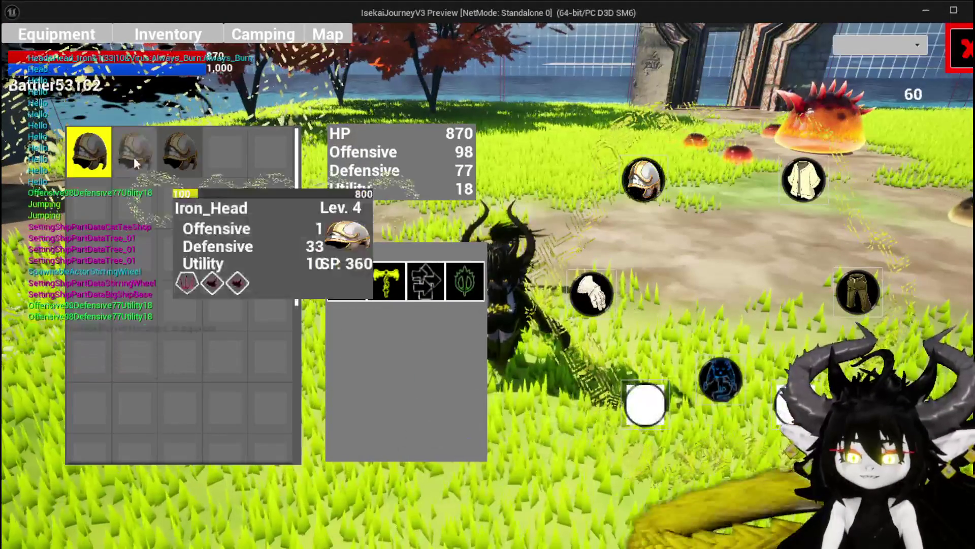
mouse_move(173, 161)
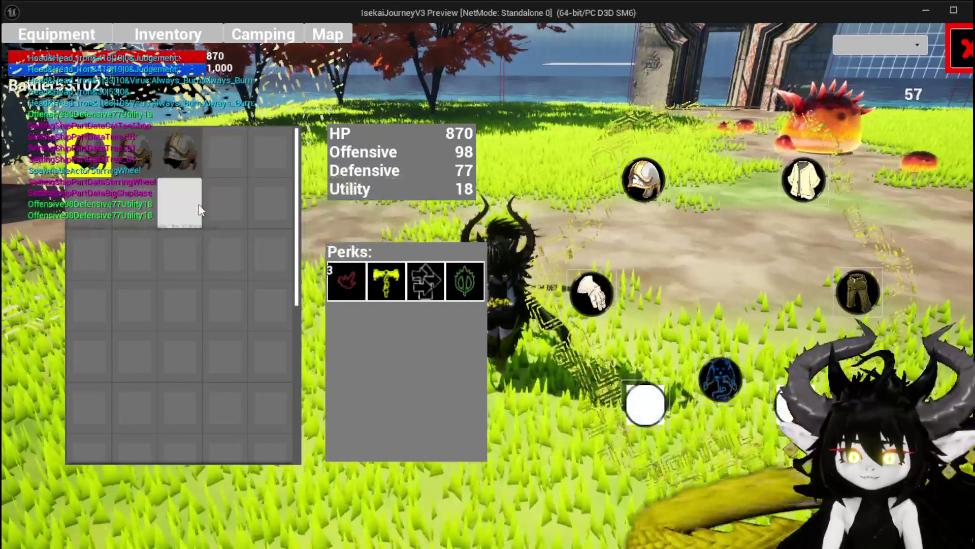
right_click(186, 157)
click(457, 184)
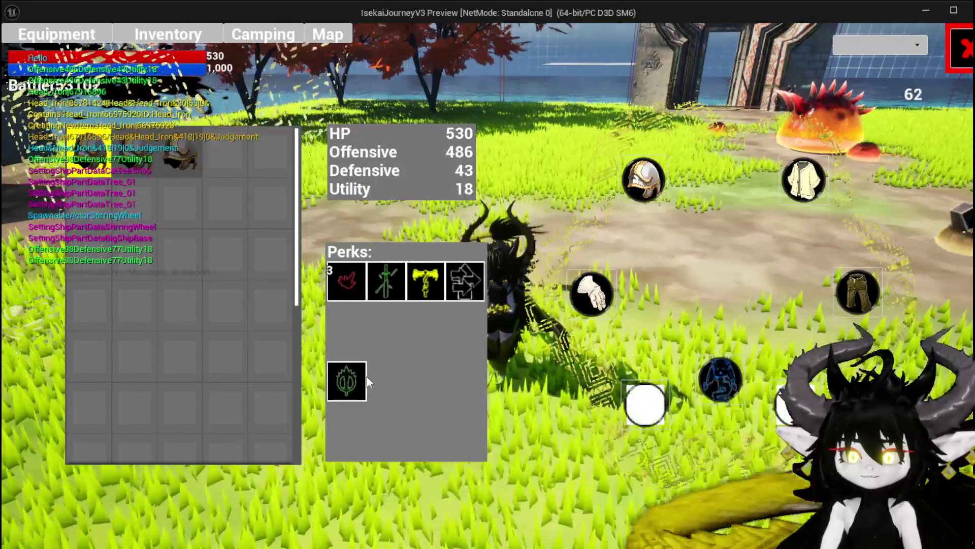
mouse_move(387, 276)
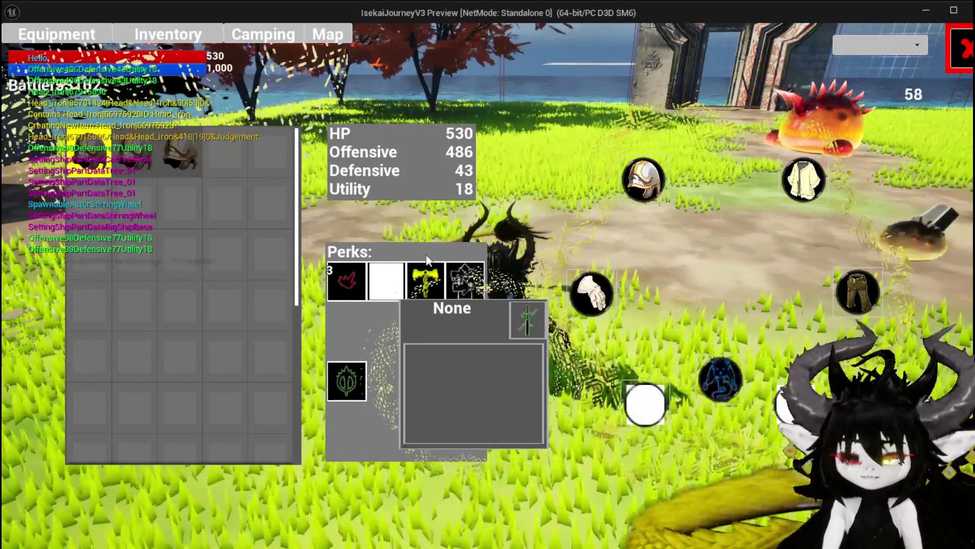
click(952, 47)
- Run into the rock slime and answer both combat timing prompts until results appear
key(w)
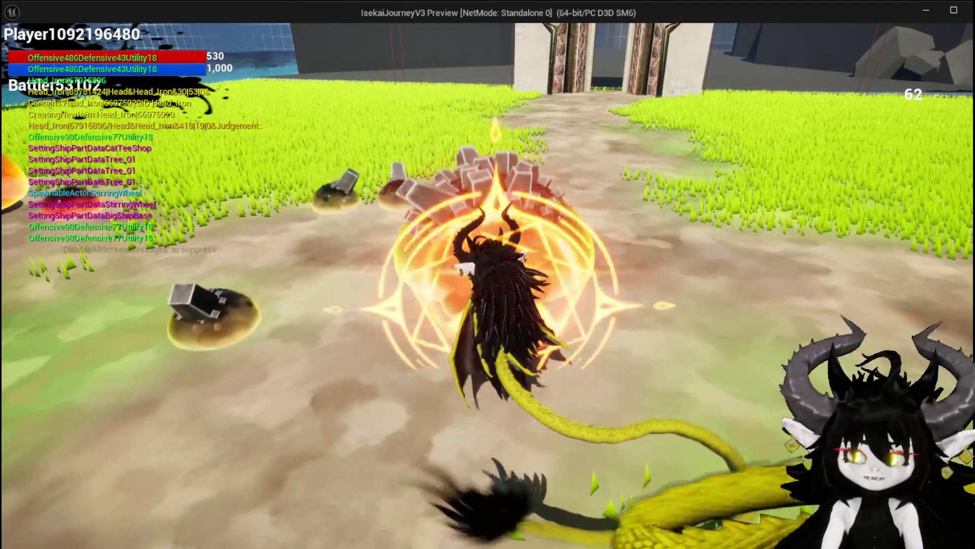
key(w)
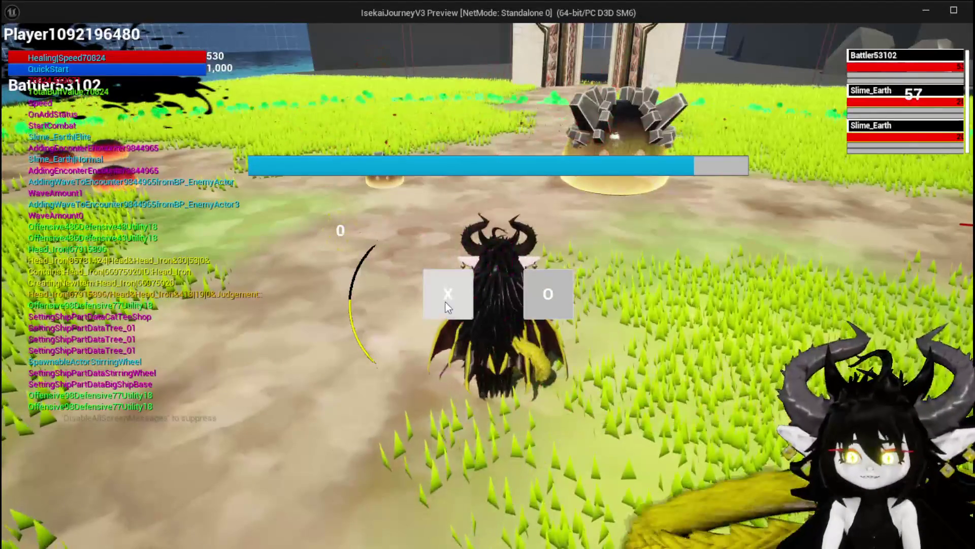
click(441, 304)
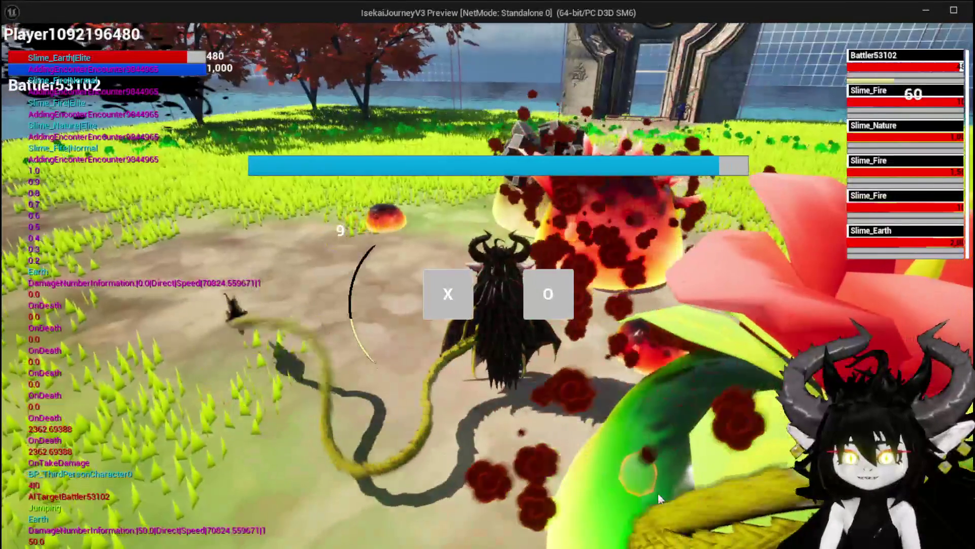
click(448, 294)
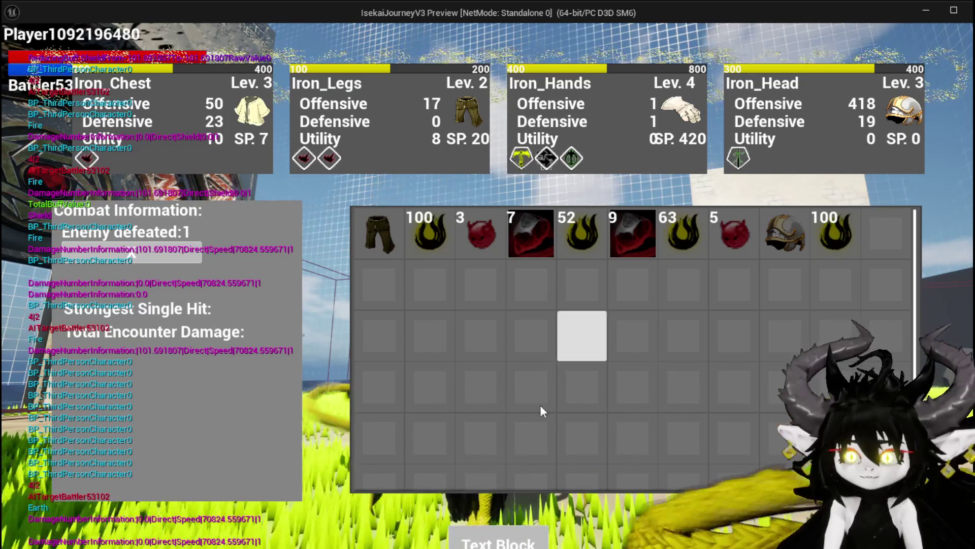
- Stop the session, save the level, relaunch the standalone preview and run toward the slimes
key(i)
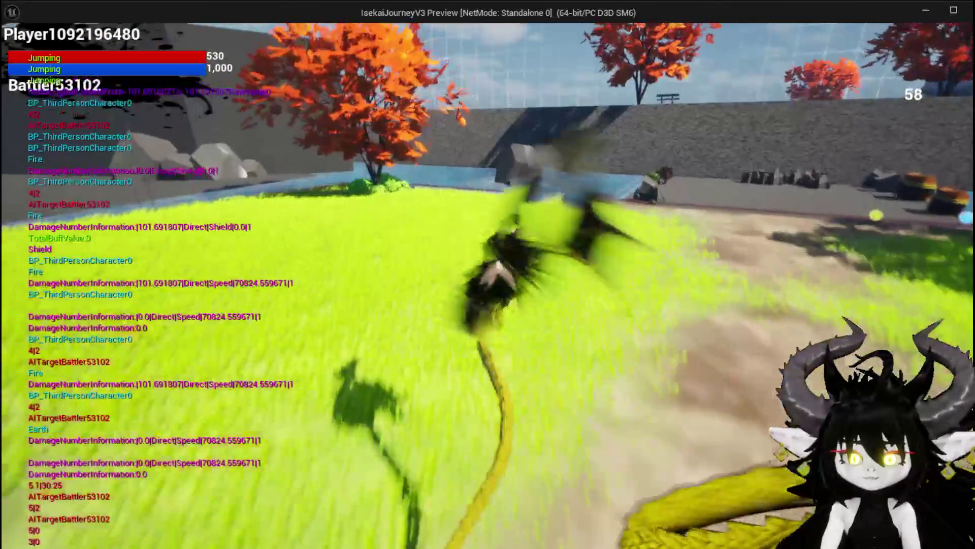
key(space)
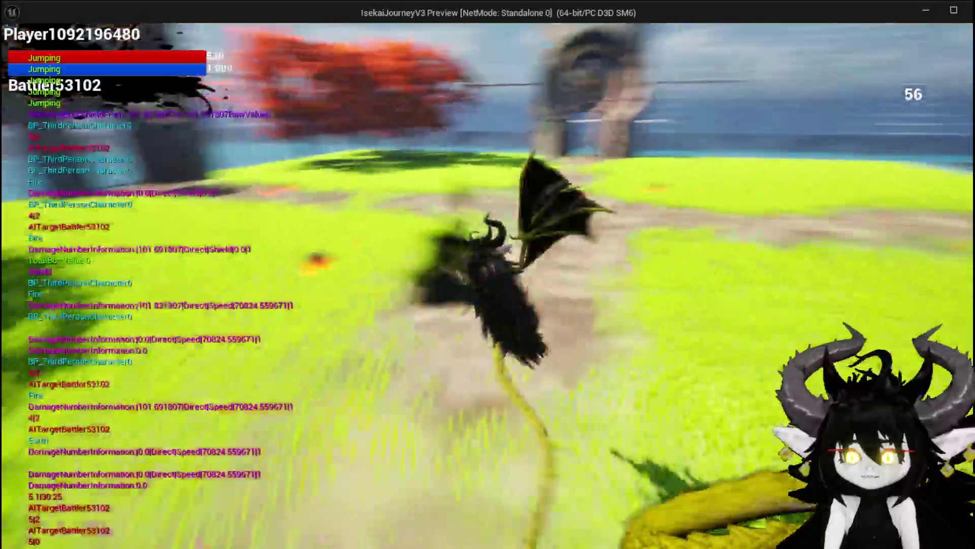
key(Escape)
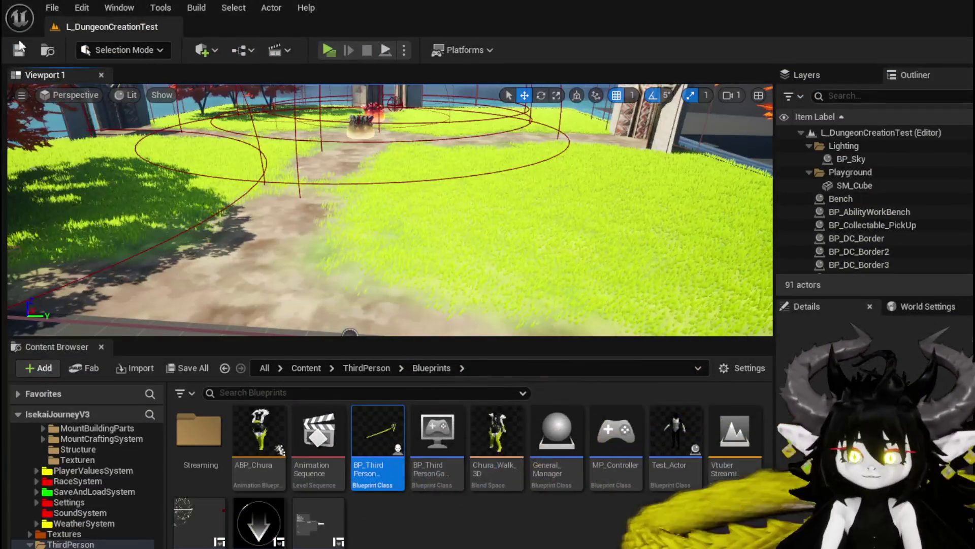
click(19, 47)
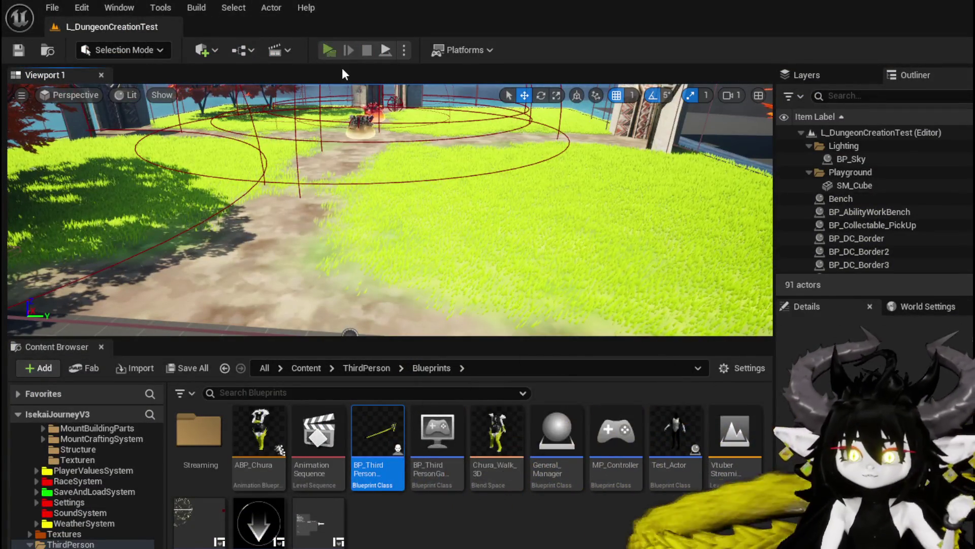
click(330, 55)
key(w)
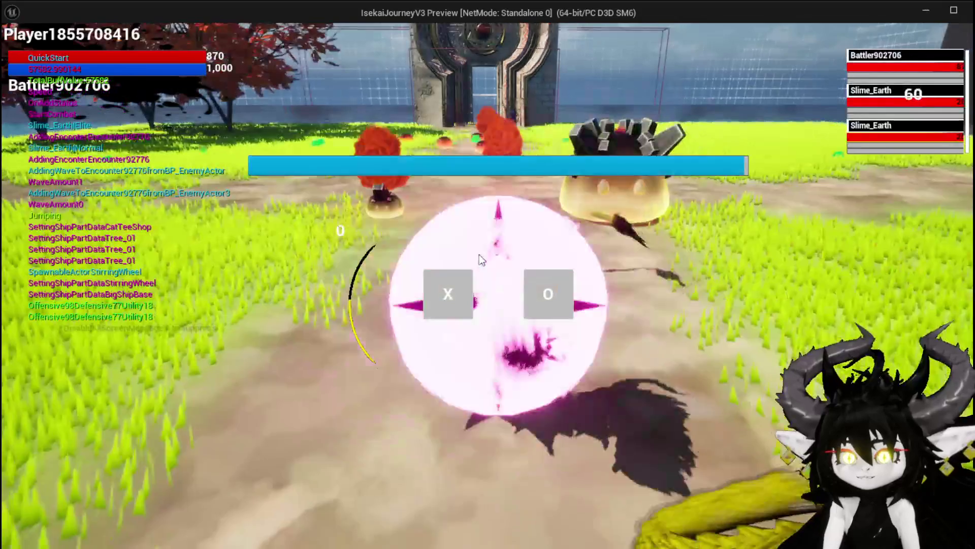
- Accept the encounter with an X/O choice to start battling the two Slime_Earth enemies
click(445, 291)
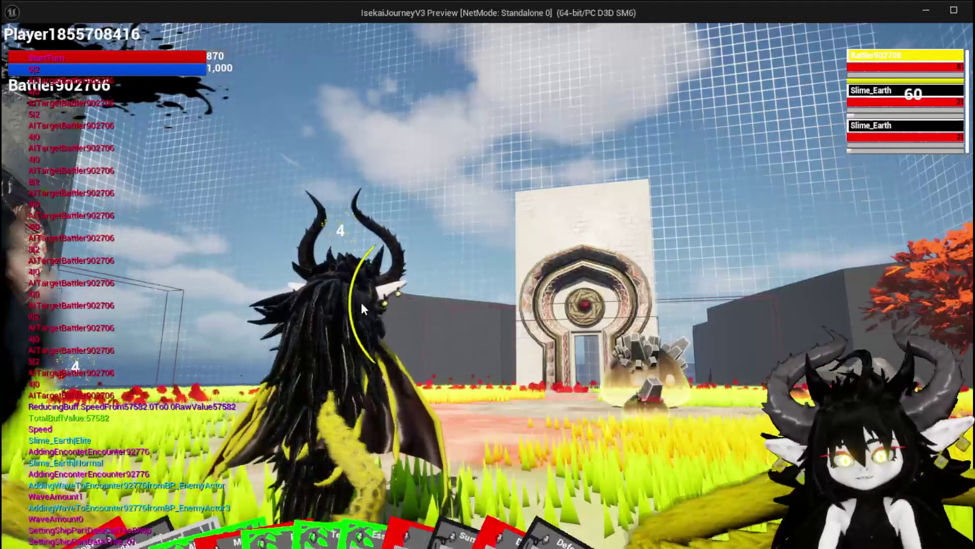
mouse_move(325, 483)
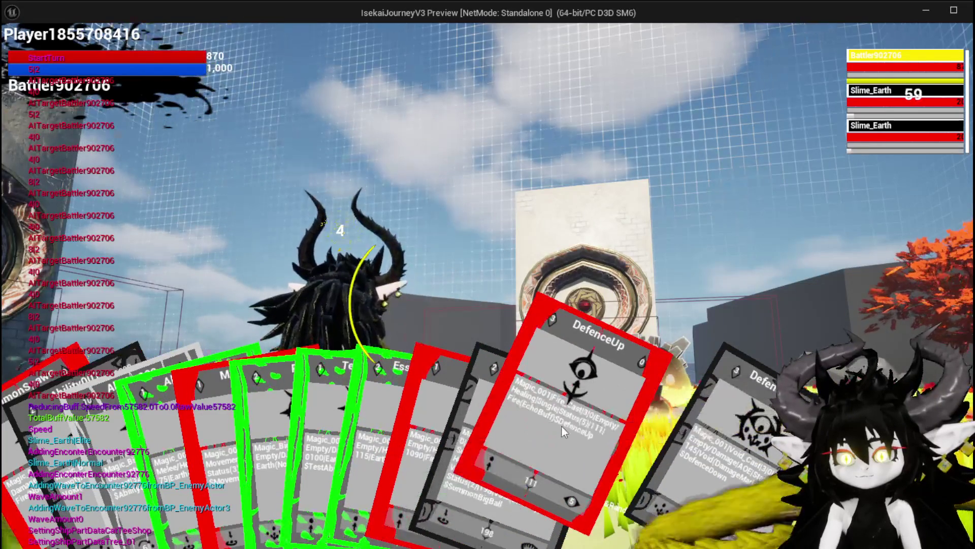
- Play the DefenceUp card, then leave the battle preview for the L_DungeonCreationTest editor
click(563, 428)
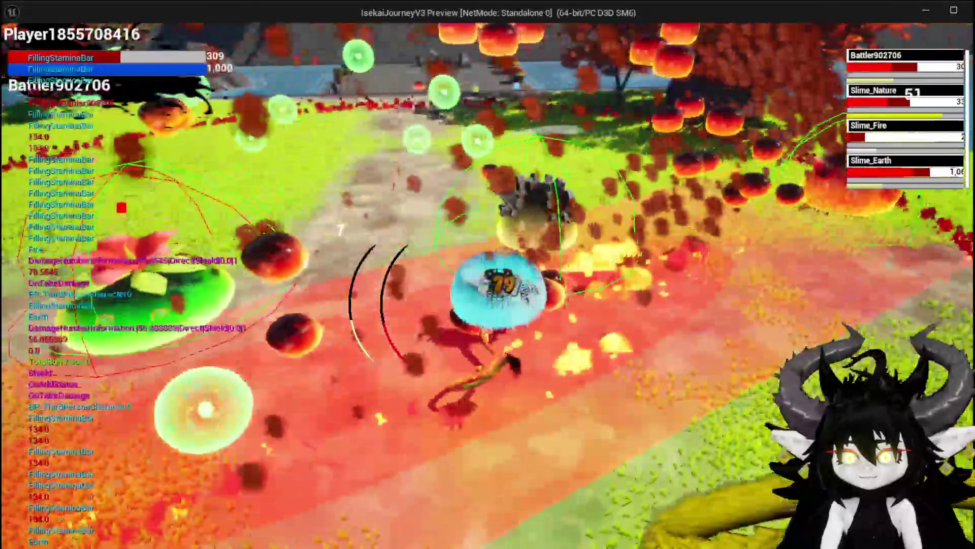
key(alt+Tab)
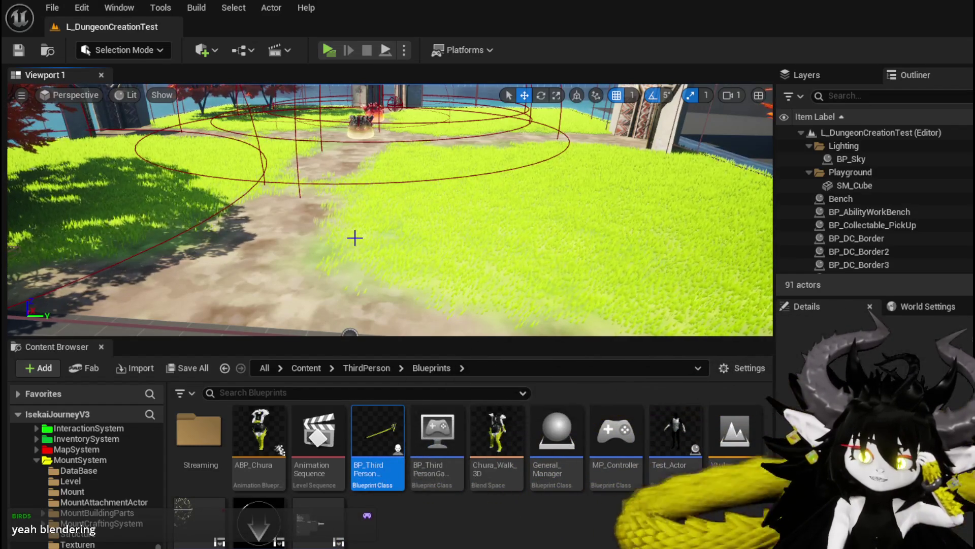
- Load ThirdPersonMap from the File menu's Recent Levels list
click(49, 8)
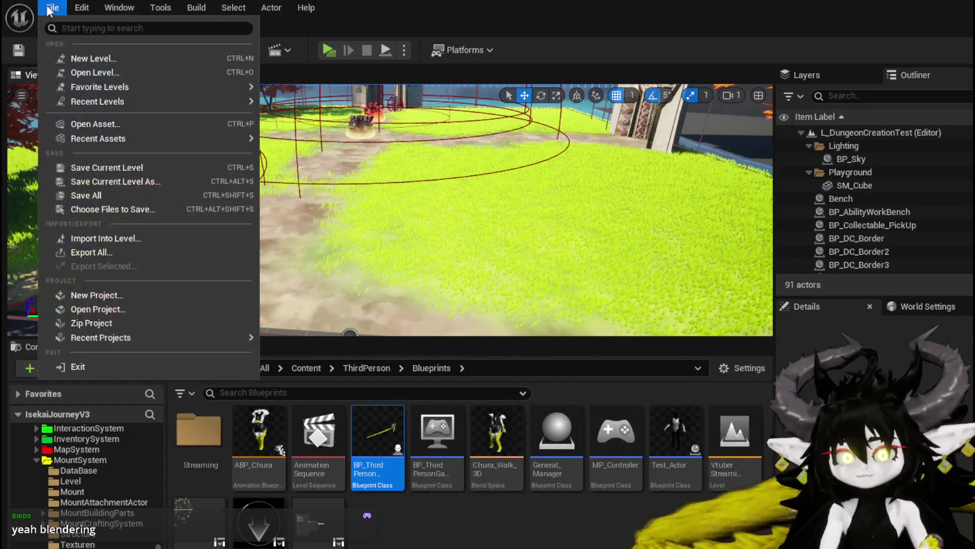
mouse_move(147, 147)
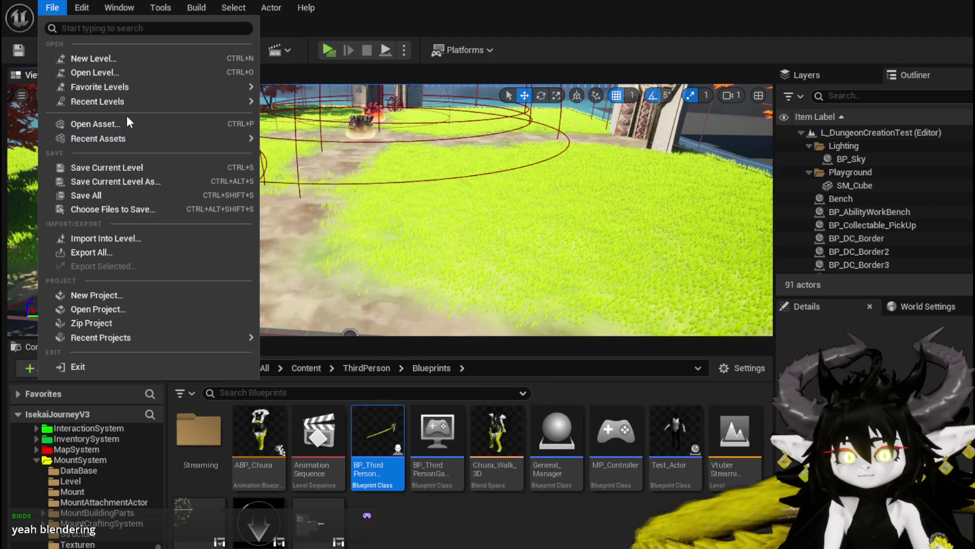
mouse_move(151, 101)
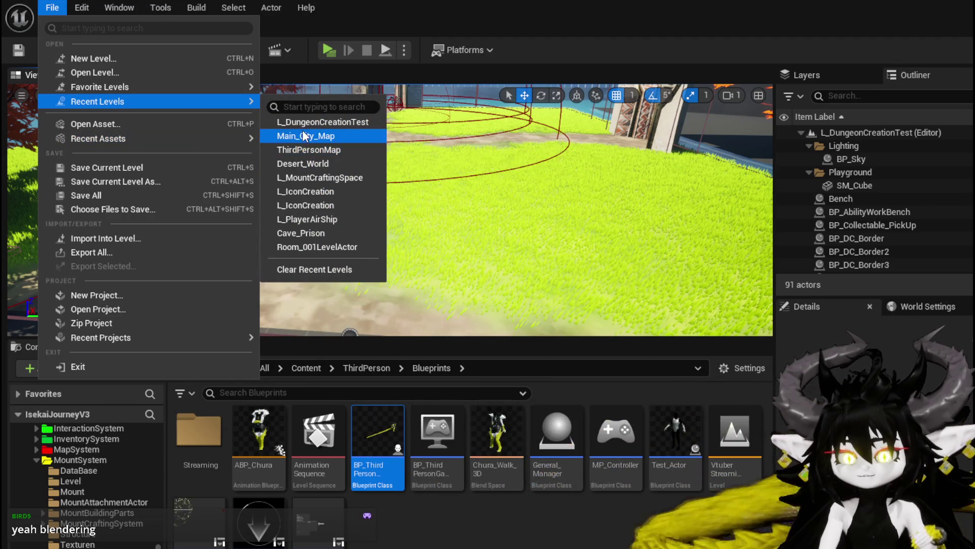
click(300, 149)
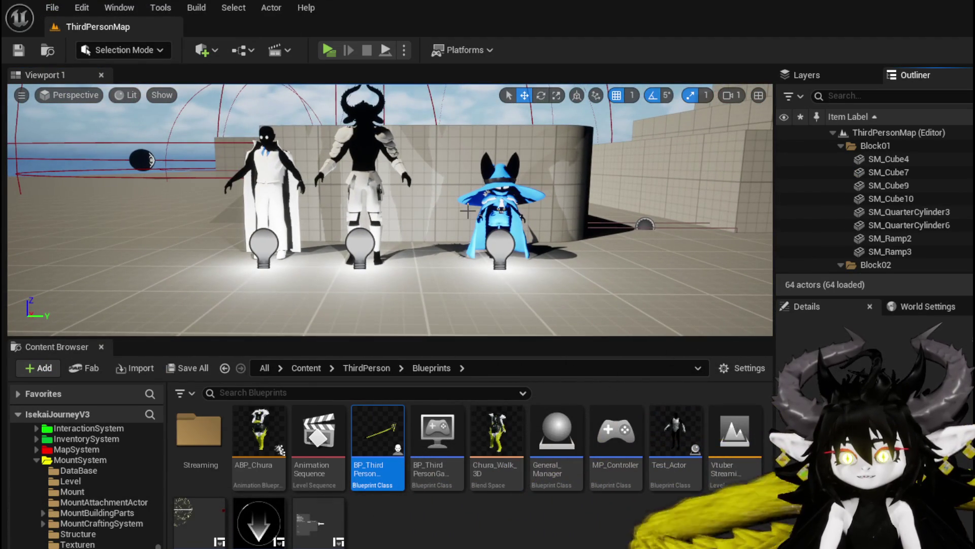
- Frame Body_Hakoz_Test, slide it sideways along one gizmo axis, then view all three characters
key(f)
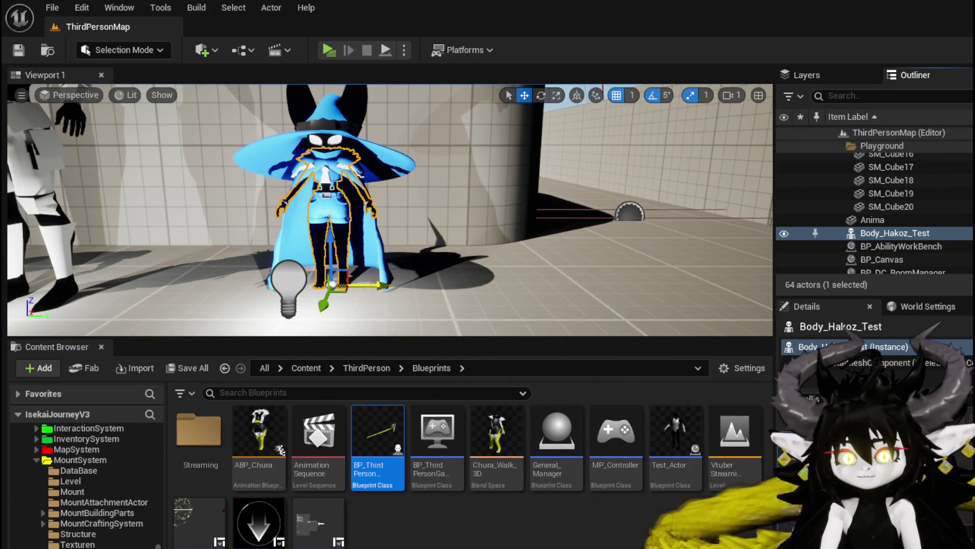
mouse_move(377, 293)
mouse_down()
mouse_move(604, 284)
mouse_move(581, 281)
mouse_up()
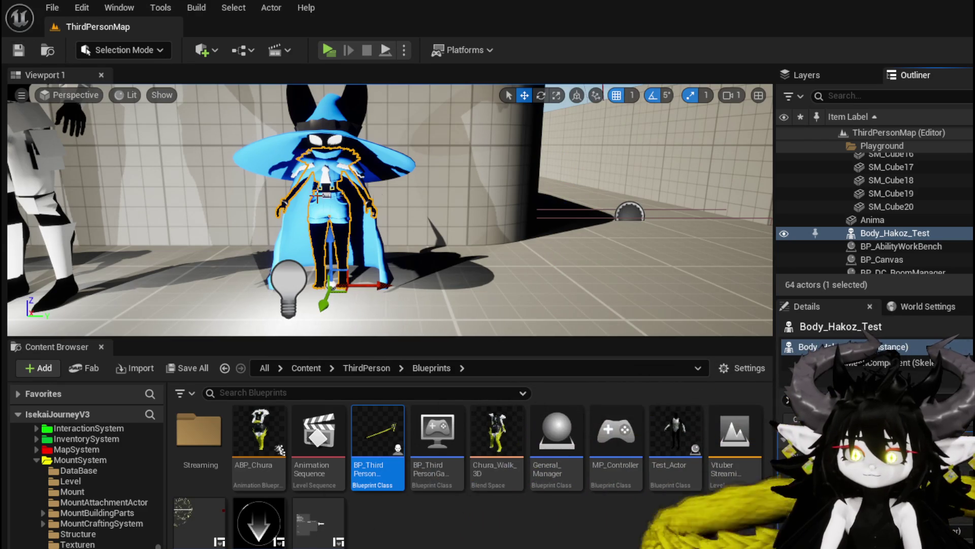
mouse_move(345, 193)
mouse_down()
mouse_move(346, 244)
mouse_move(325, 244)
mouse_move(322, 183)
mouse_up()
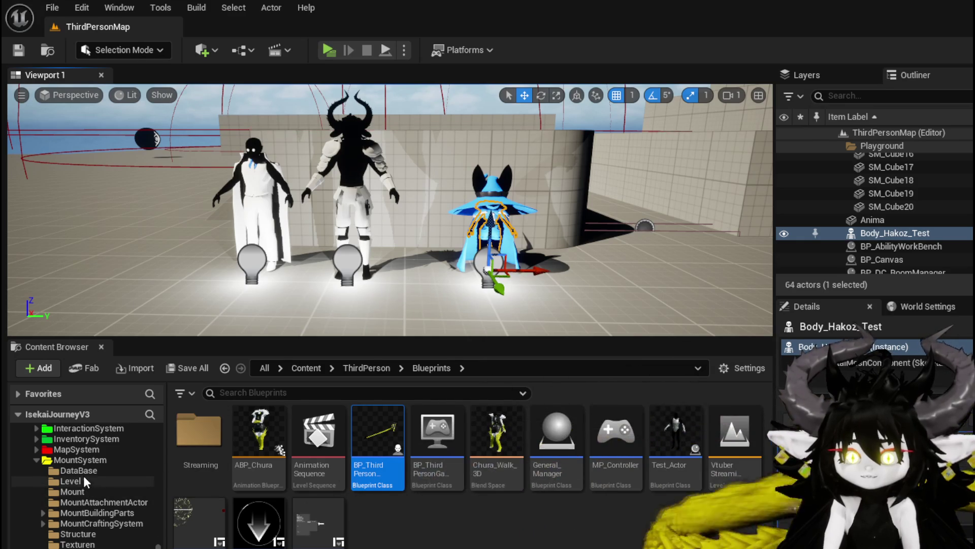
scroll(84, 477, up, 10)
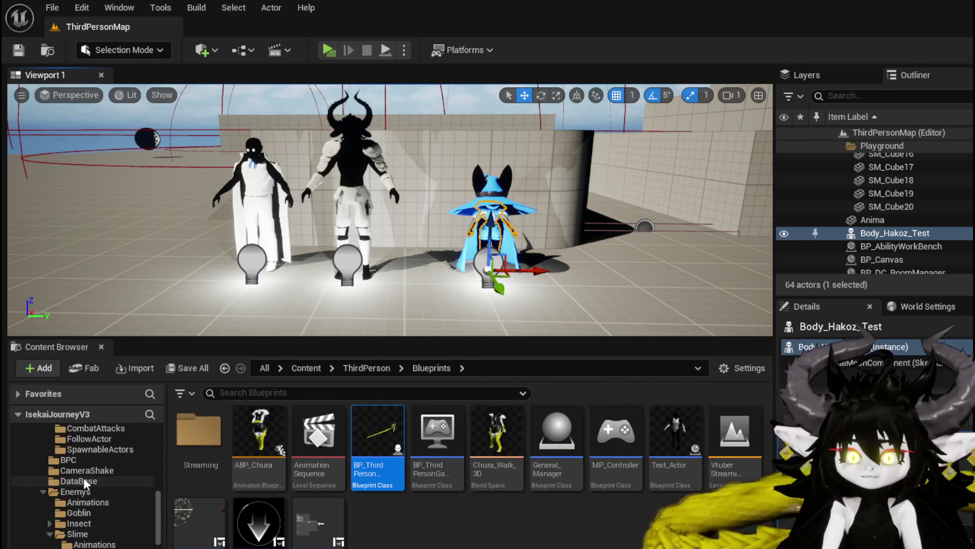
scroll(83, 477, up, 5)
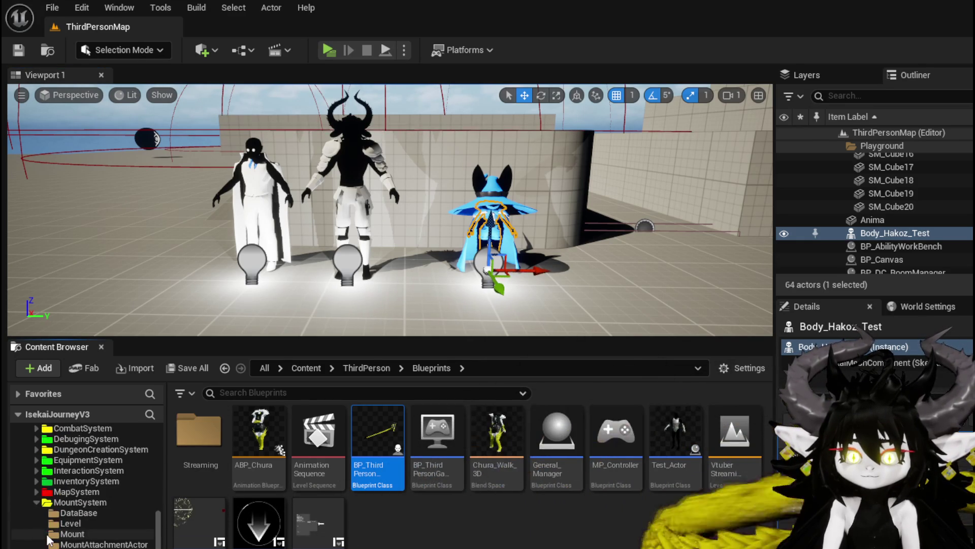
scroll(100, 501, down, 3)
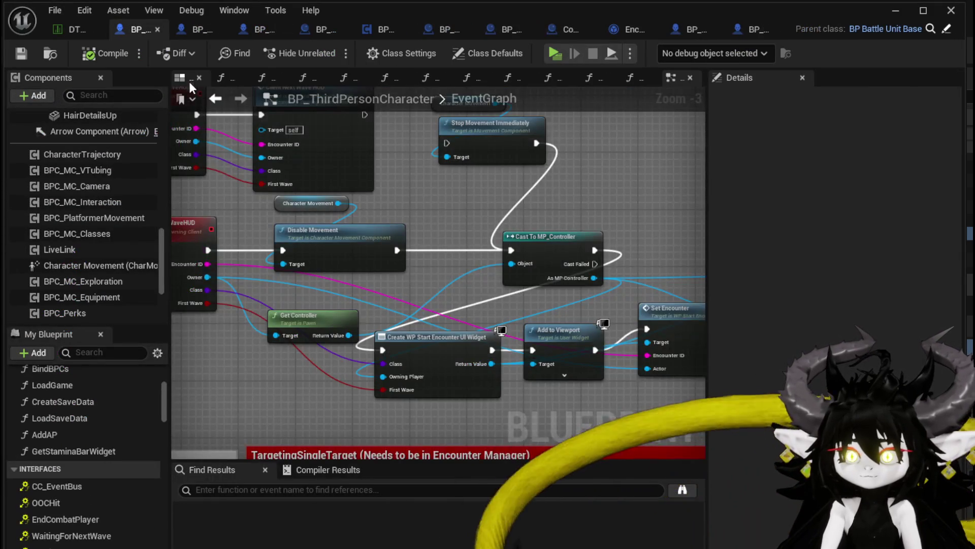
- Show the blueprint's 3D viewport, orbit to the character's front and select the LowerBody mesh
click(190, 81)
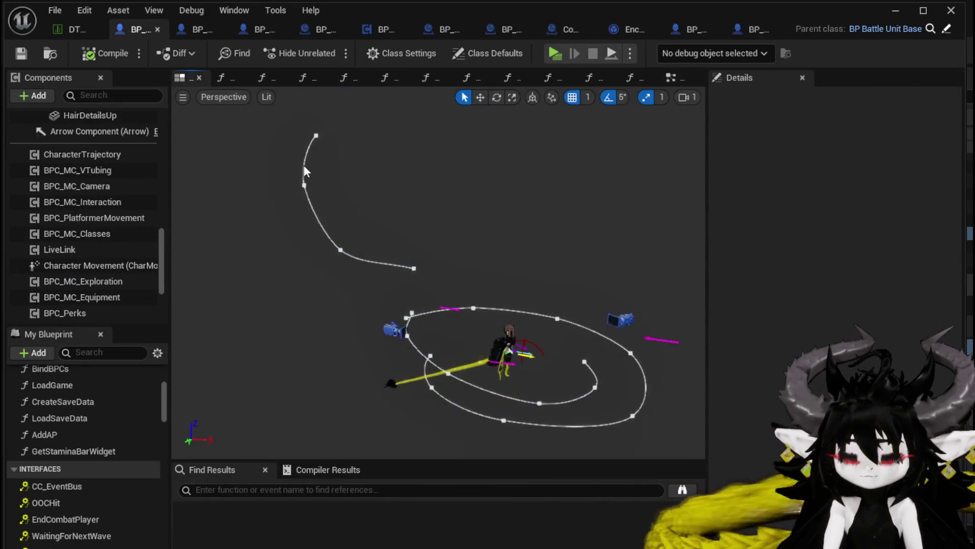
scroll(438, 274, up, 10)
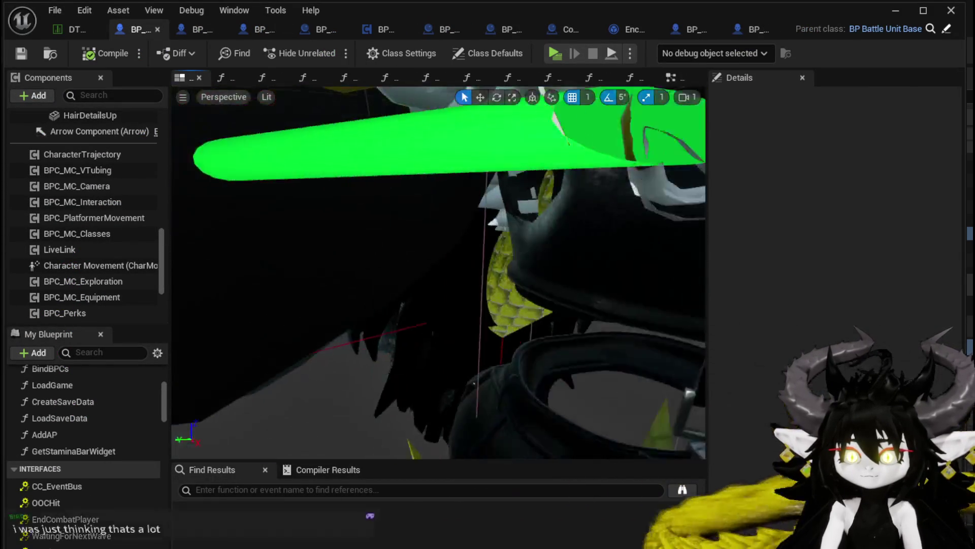
drag(438, 274, 558, 277)
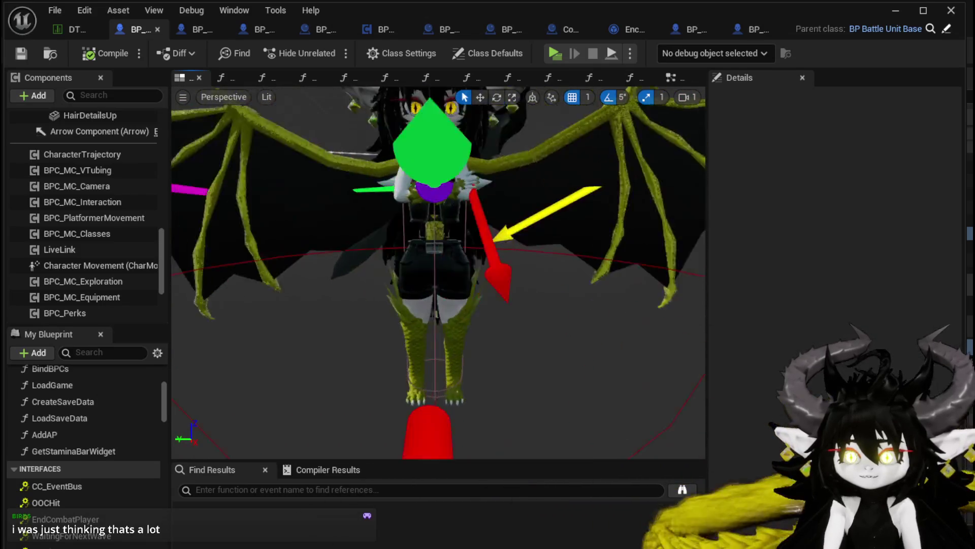
click(455, 263)
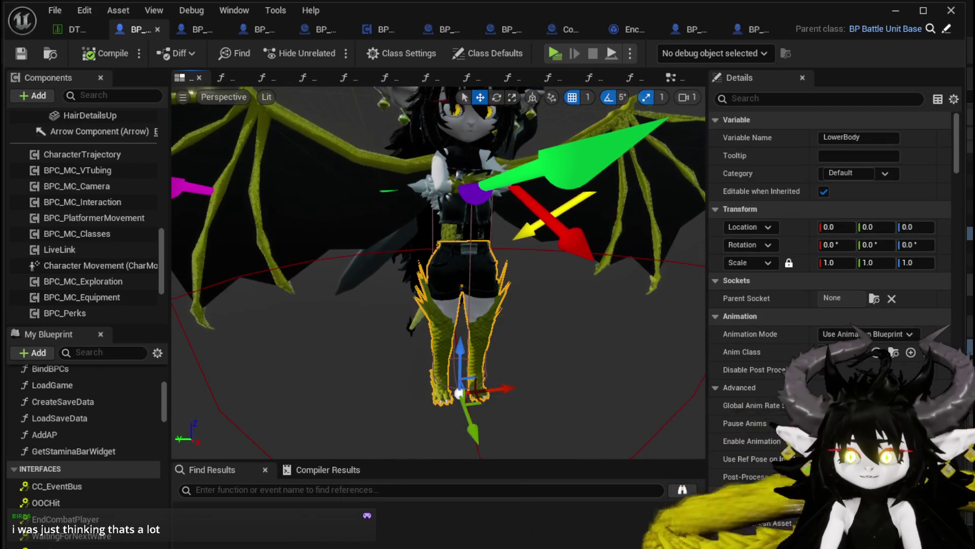
click(474, 187)
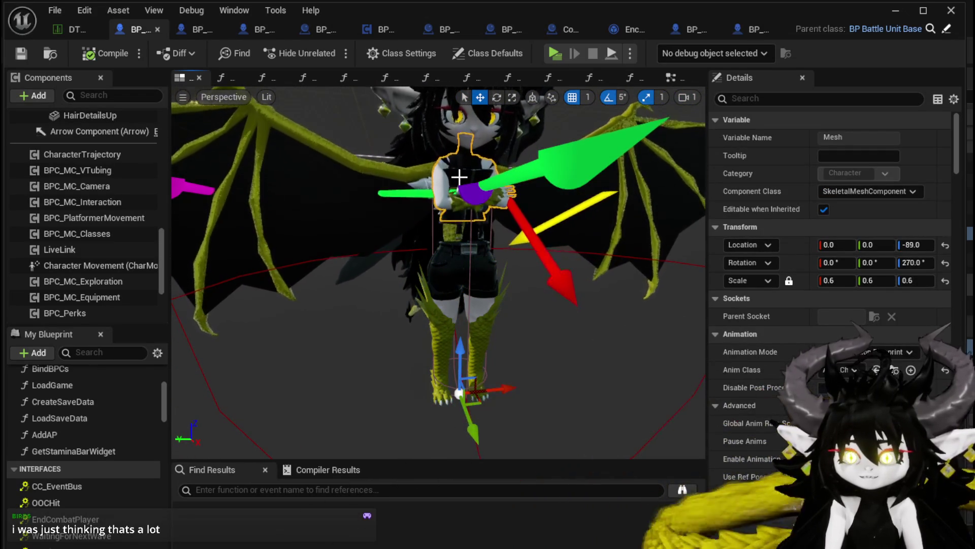
click(457, 269)
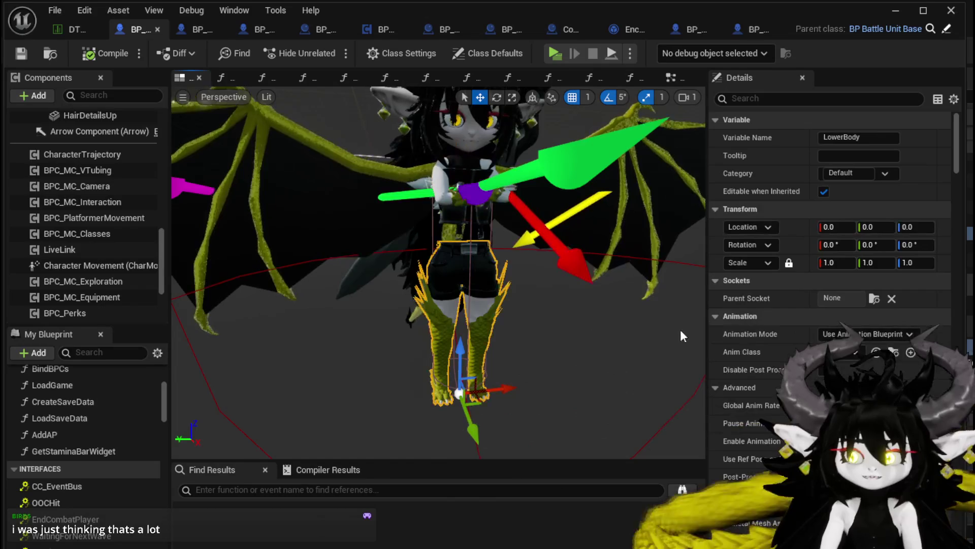
- Assign the 'Long' pants mesh to LowerBody, then compile and save BP_ThirdPersonCharacter
click(888, 523)
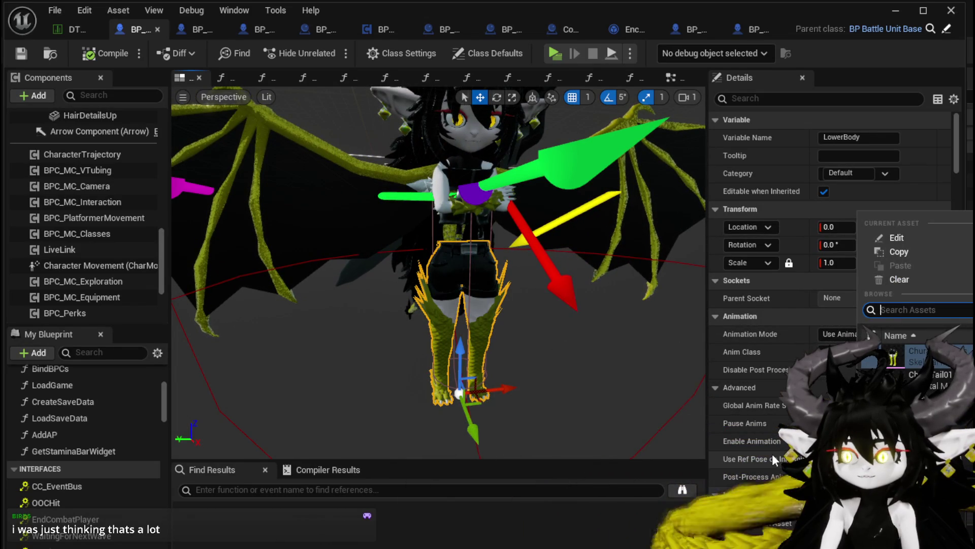
text(Long)
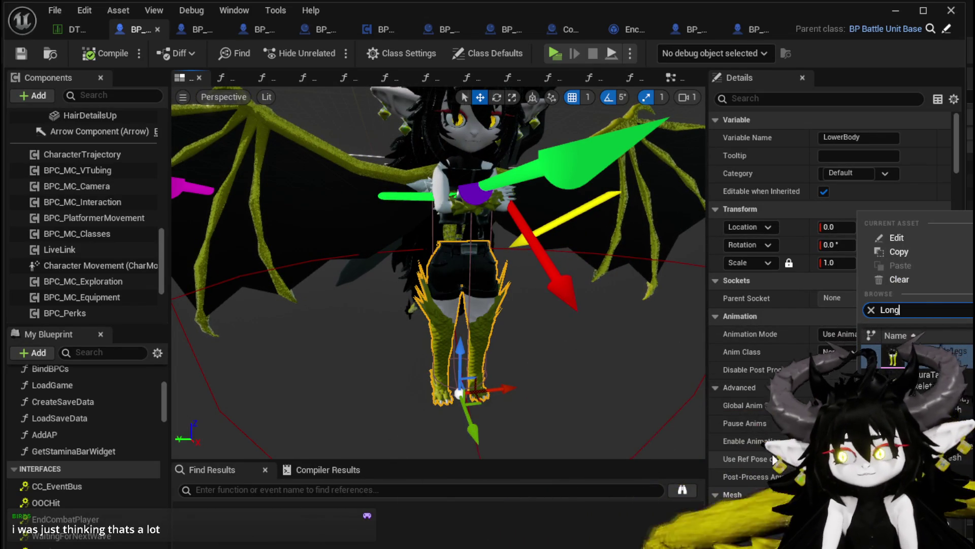
click(892, 355)
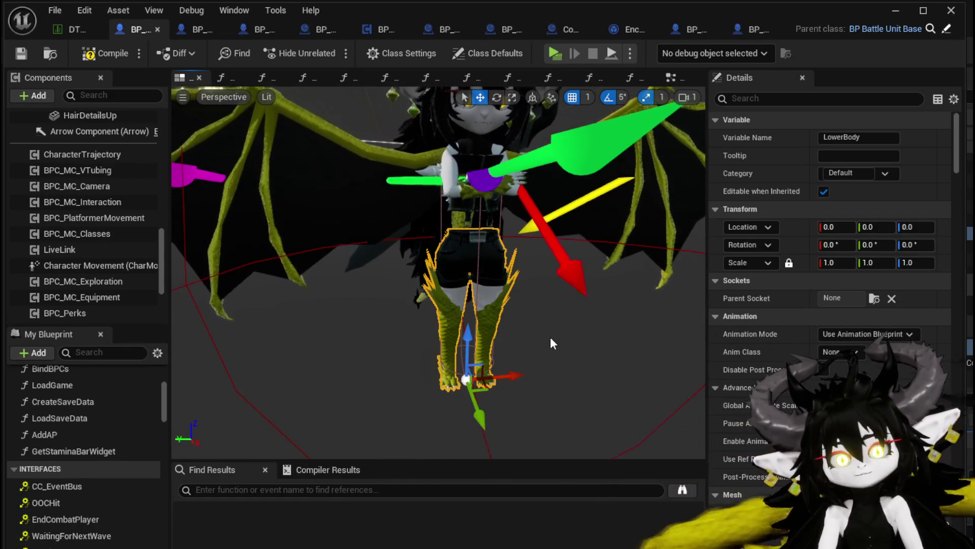
click(96, 59)
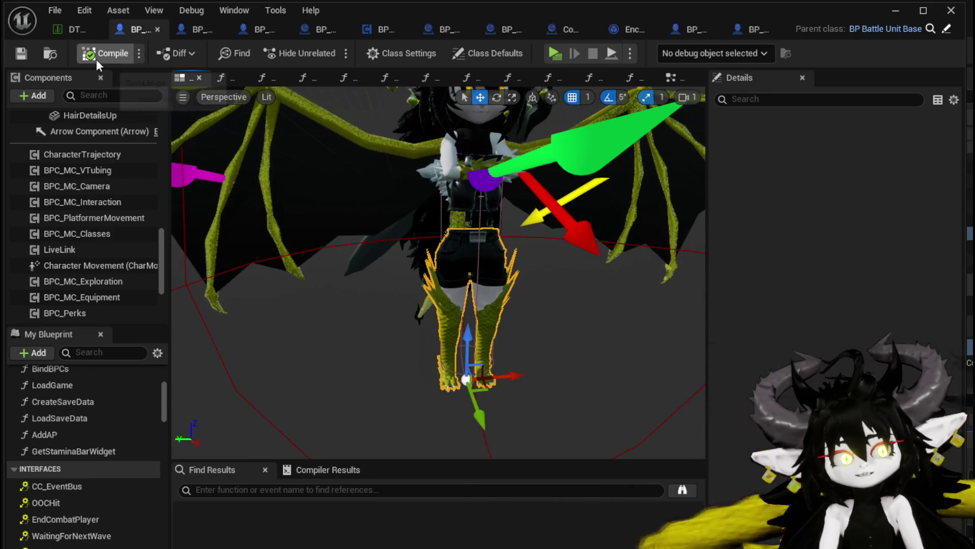
click(22, 53)
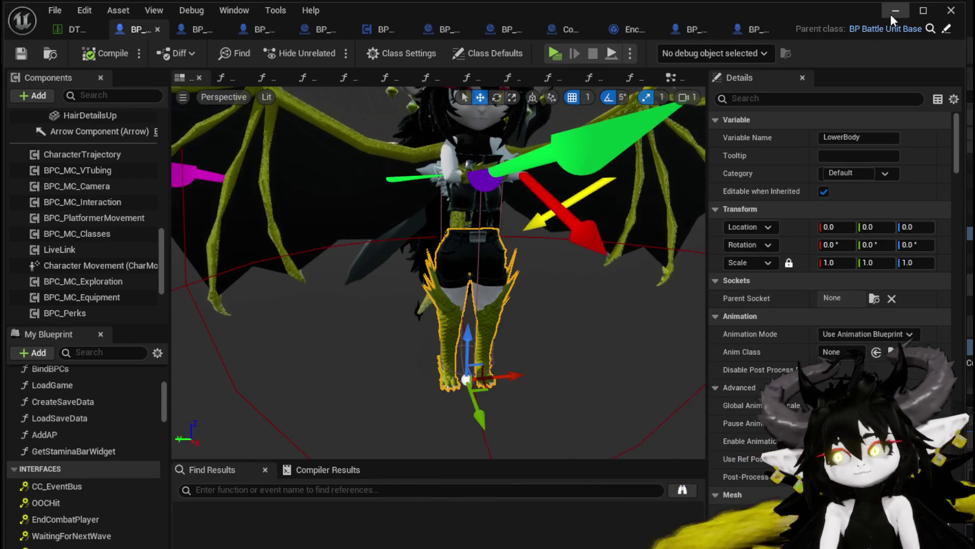
click(895, 13)
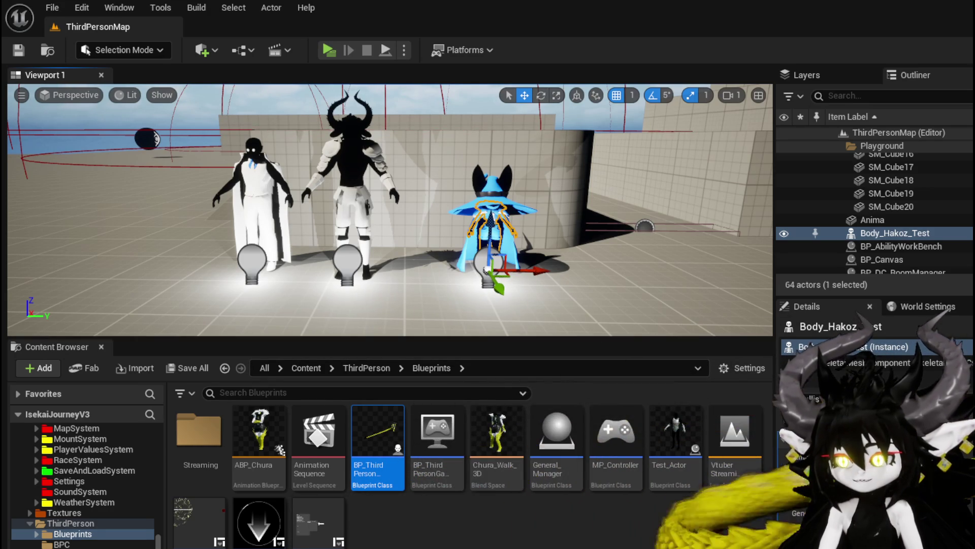
- Save the battle character Blueprint and switch to the S_BattlerVisual data table tab
double_click(378, 432)
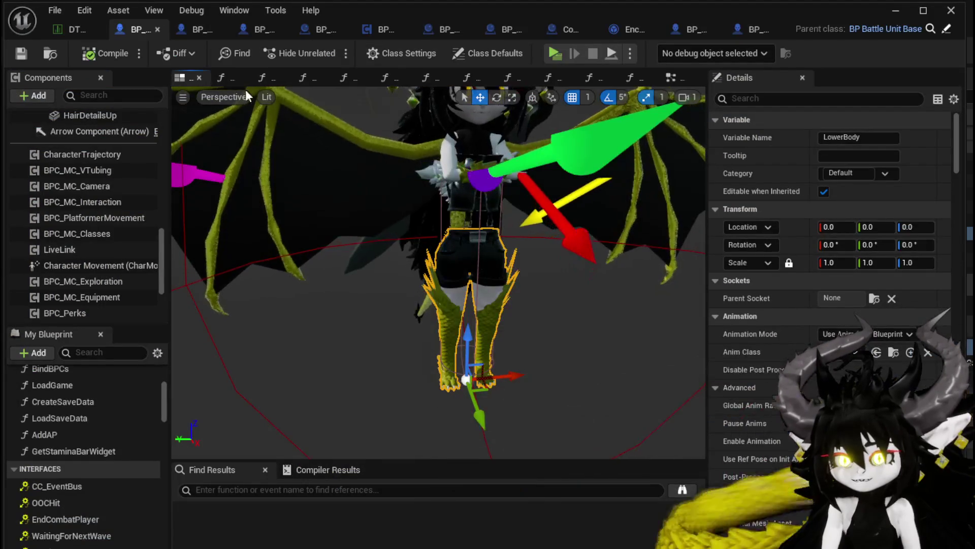
click(32, 50)
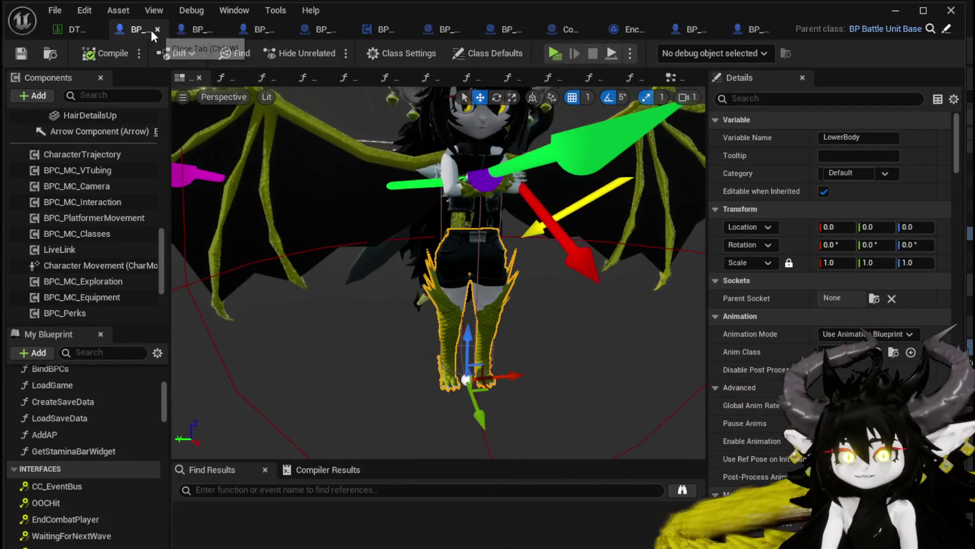
click(59, 30)
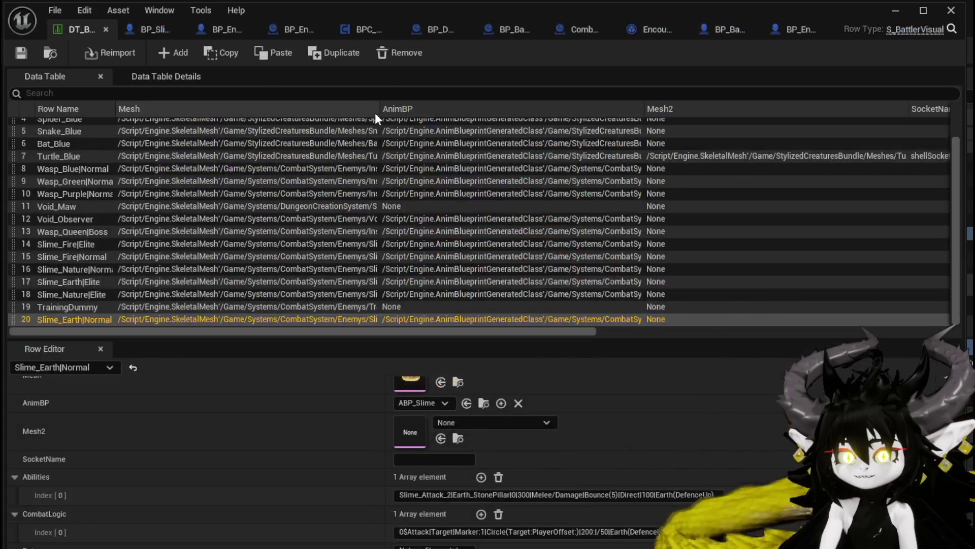
- Save the S_BattlerVisual data table and minimize its window
click(20, 52)
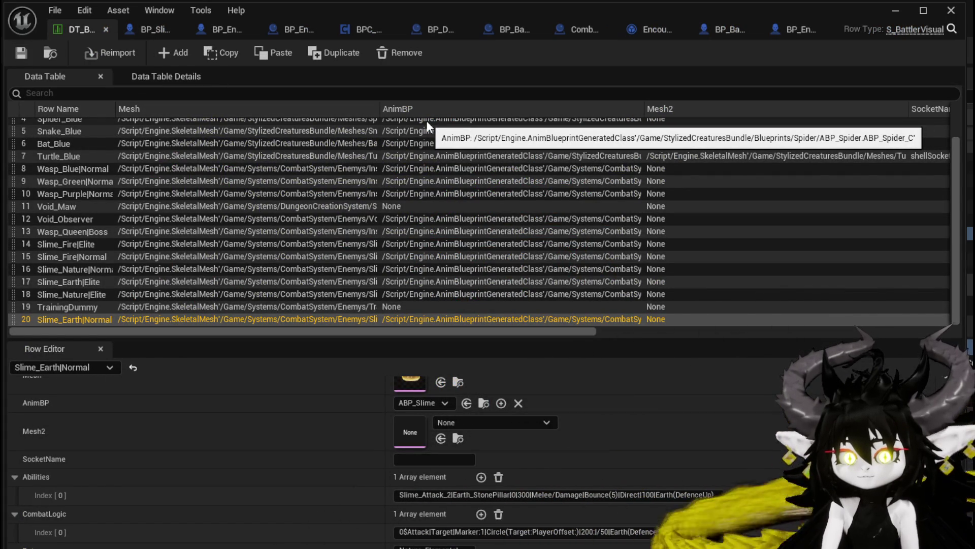
click(895, 10)
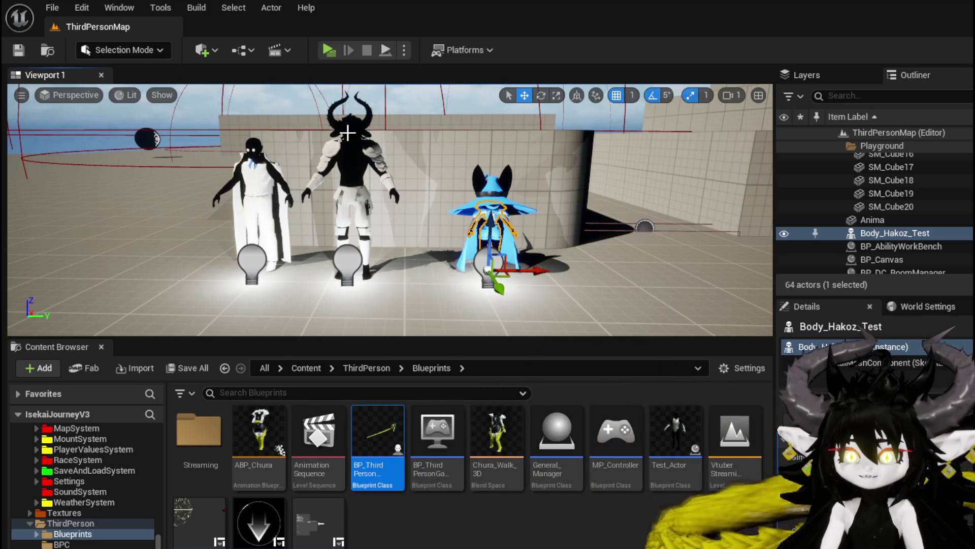
- Focus on the Wizard_Hat and Bull_Head_Test actors, then bring up File > Recent Assets
click(510, 228)
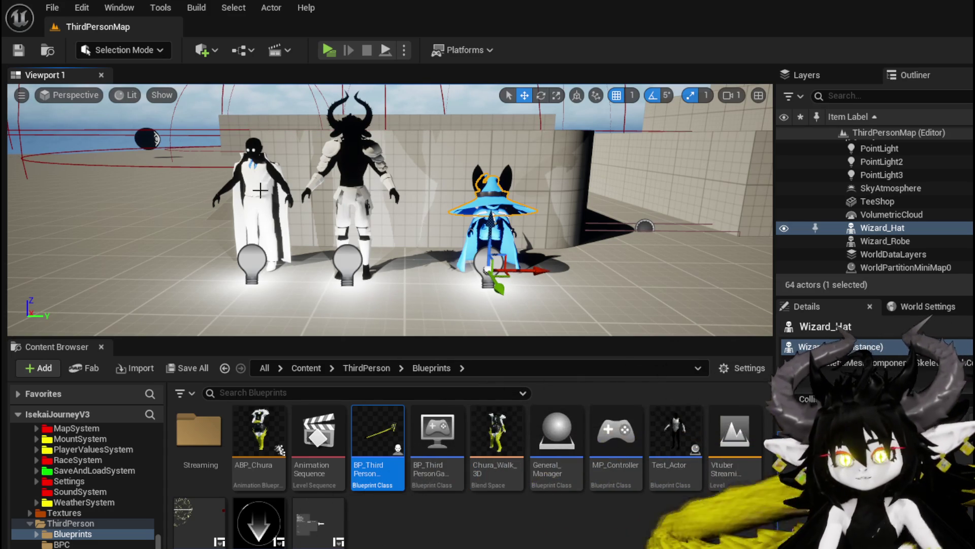
key(f)
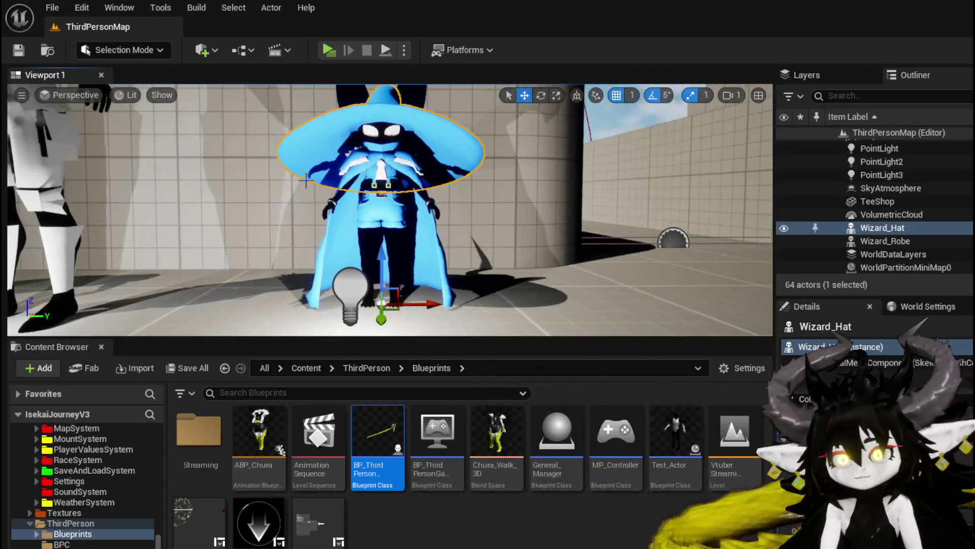
scroll(335, 201, down, 10)
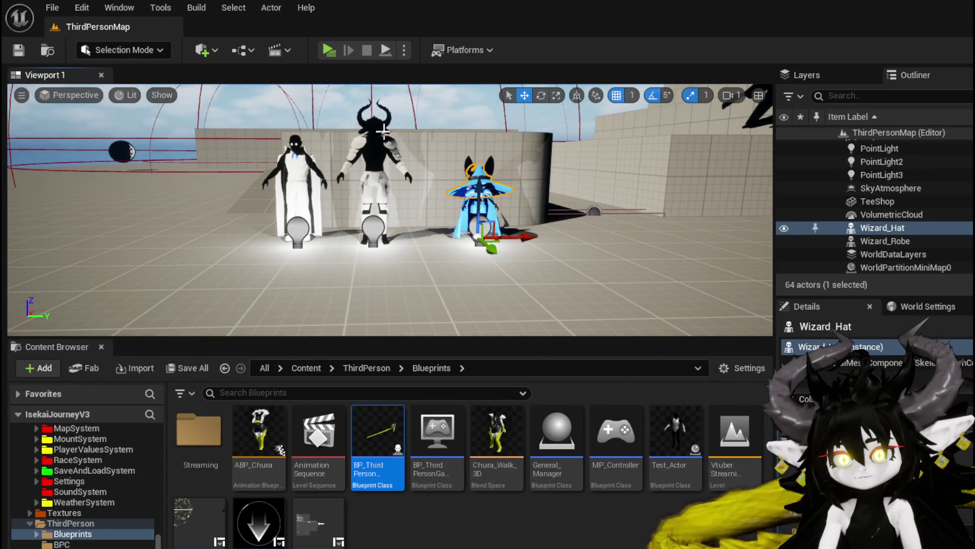
click(348, 123)
scroll(390, 210, down, 3)
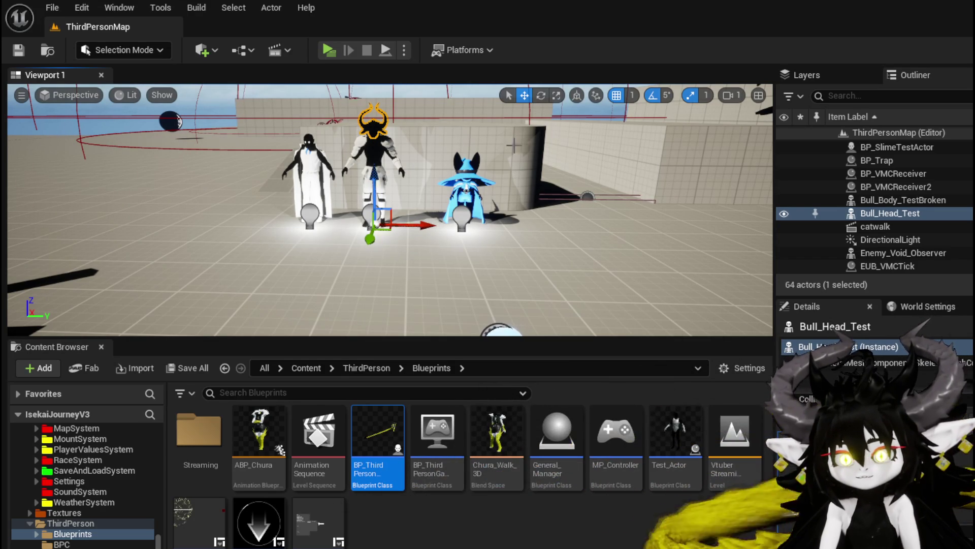
click(52, 7)
mouse_move(114, 138)
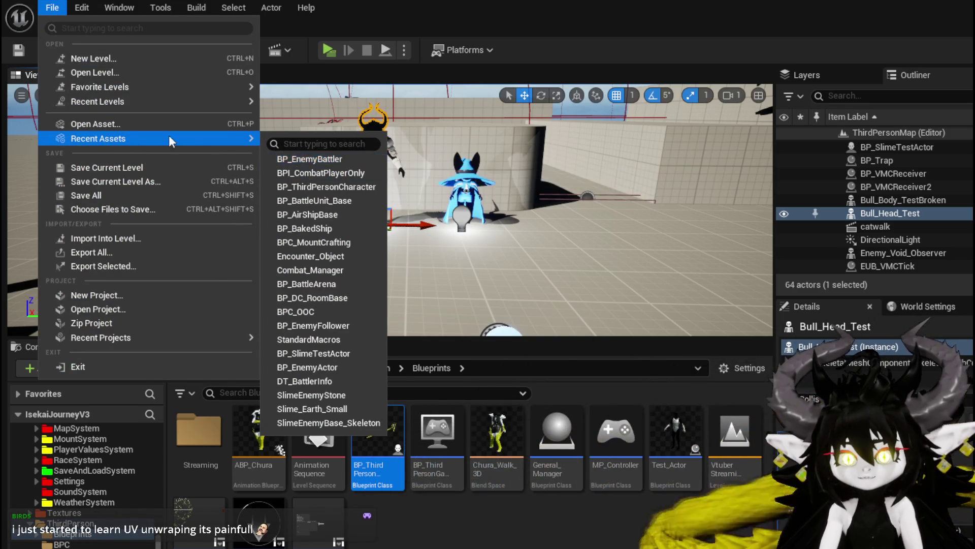
- Load L_DungeonCreationTest from Recent Levels, save it, and fly toward the garden path
mouse_move(131, 101)
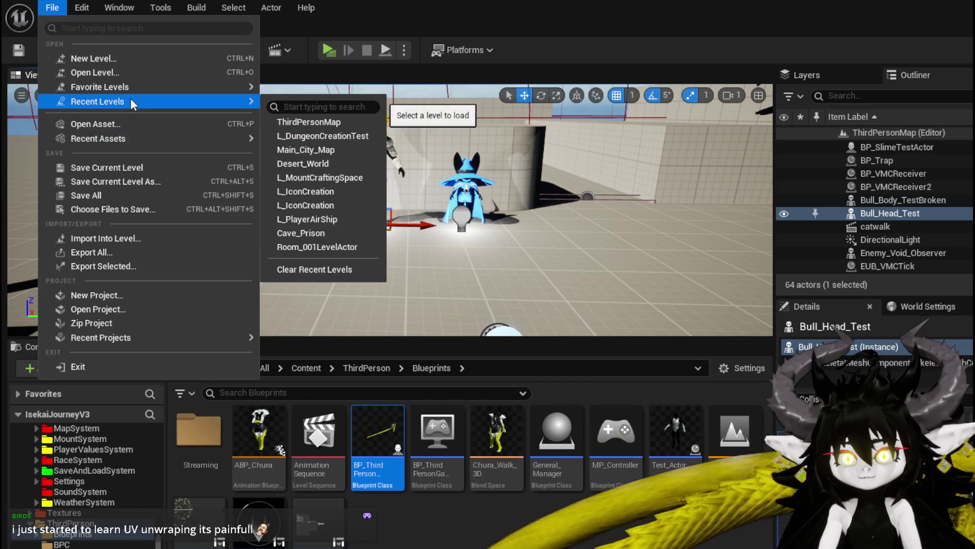
click(309, 135)
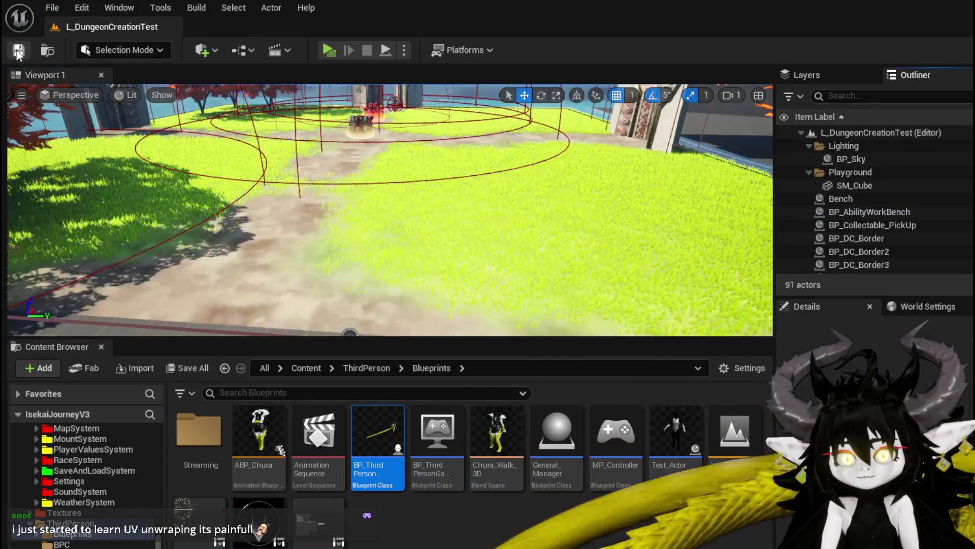
click(19, 50)
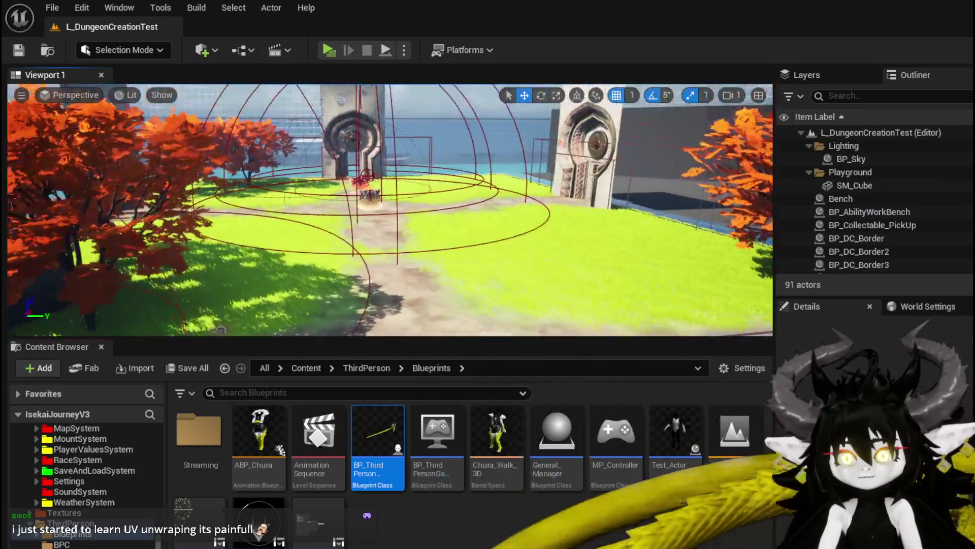
drag(341, 163, 342, 164)
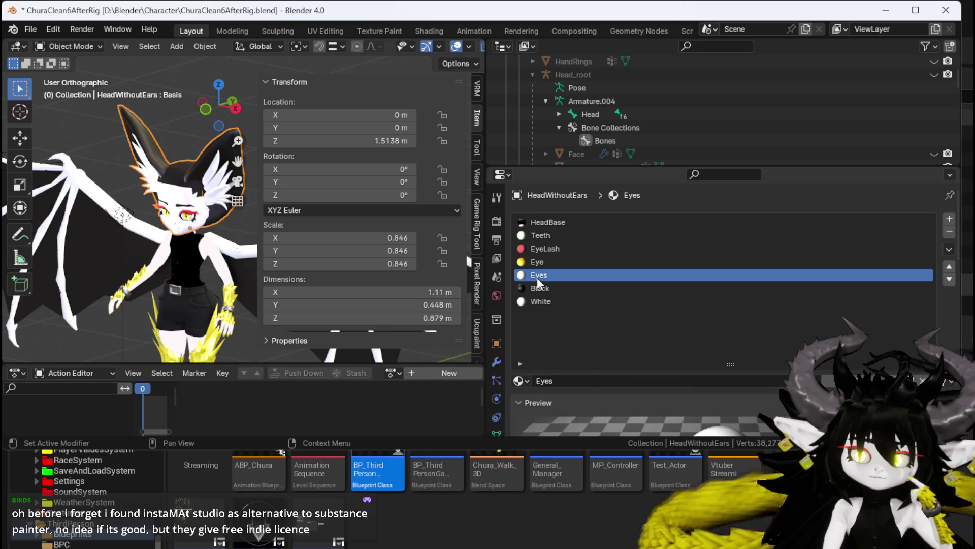
- Set the Eyes material's Principled BSDF Base Color to a pale pink
scroll(173, 225, up, 4)
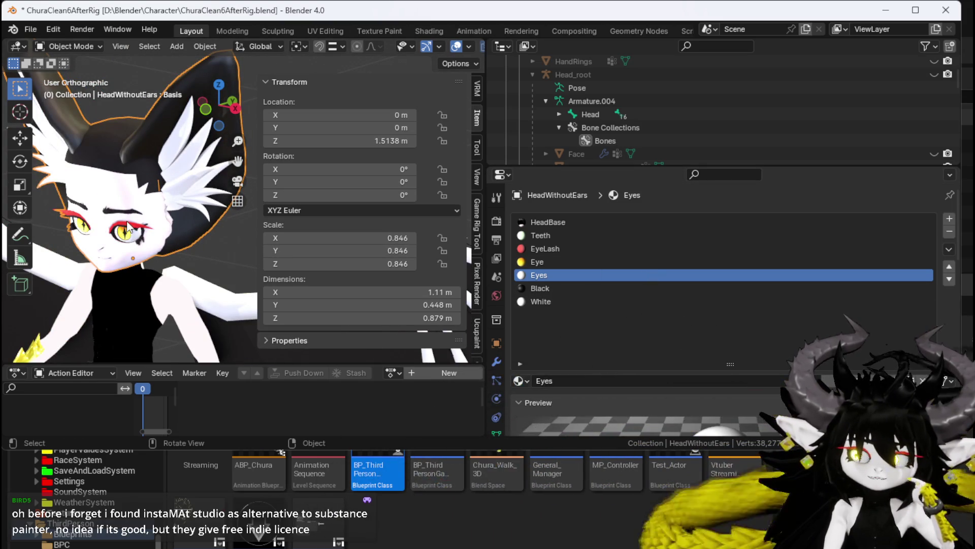
scroll(129, 225, down, 2)
scroll(625, 357, down, 8)
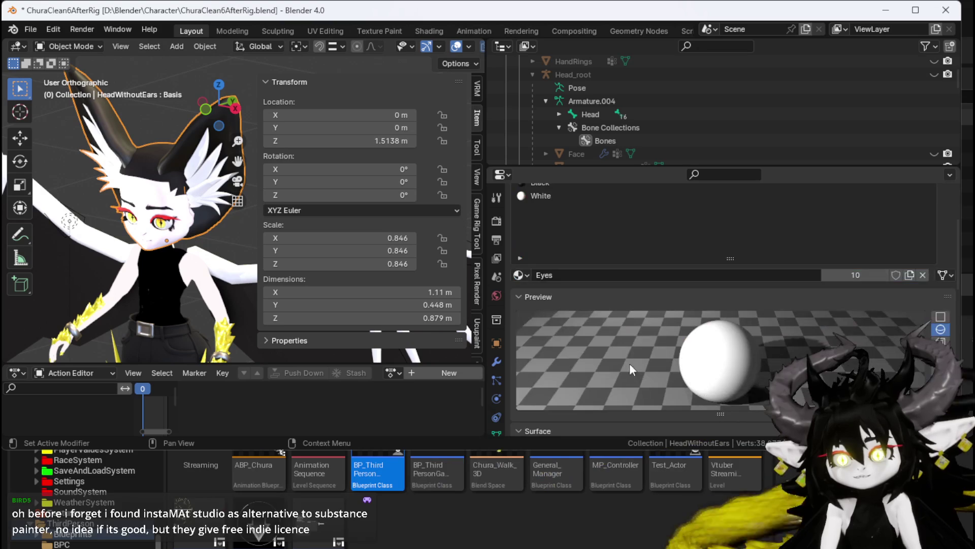
scroll(559, 251, up, 8)
scroll(700, 333, down, 10)
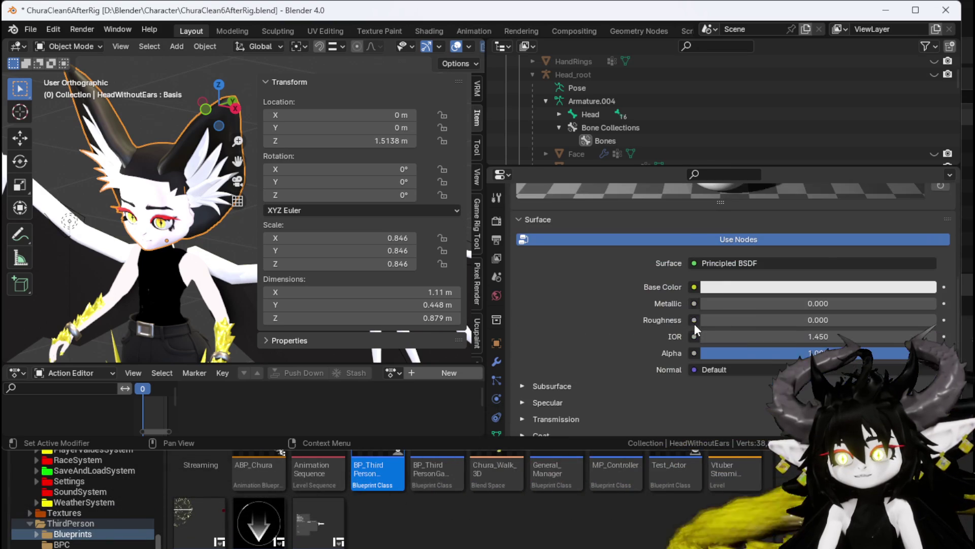
scroll(559, 251, up, 8)
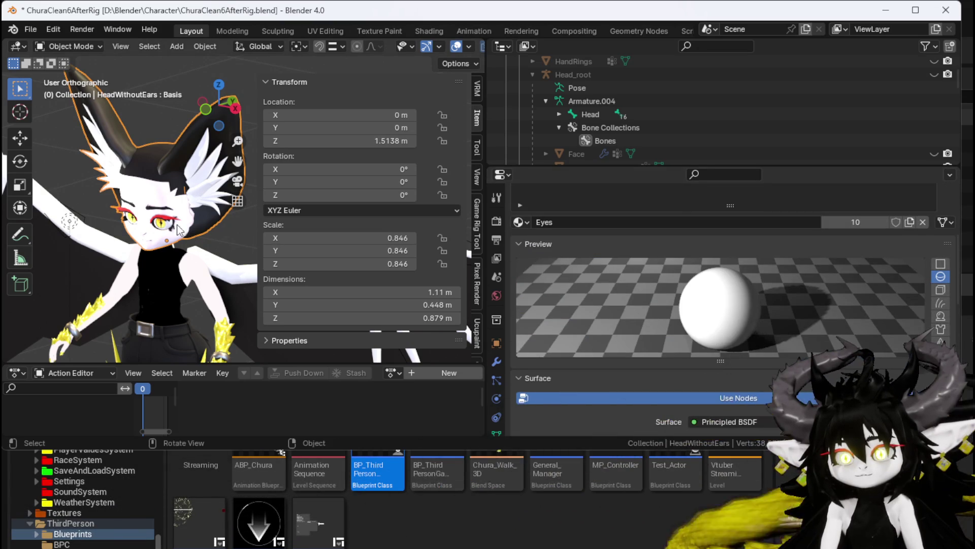
scroll(233, 249, up, 3)
scroll(233, 248, up, 5)
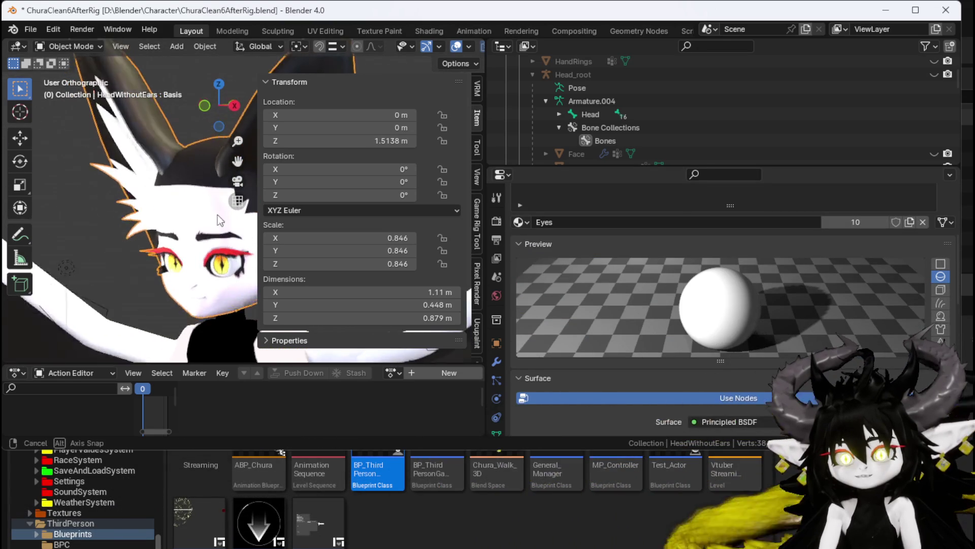
scroll(120, 243, up, 2)
scroll(738, 289, down, 8)
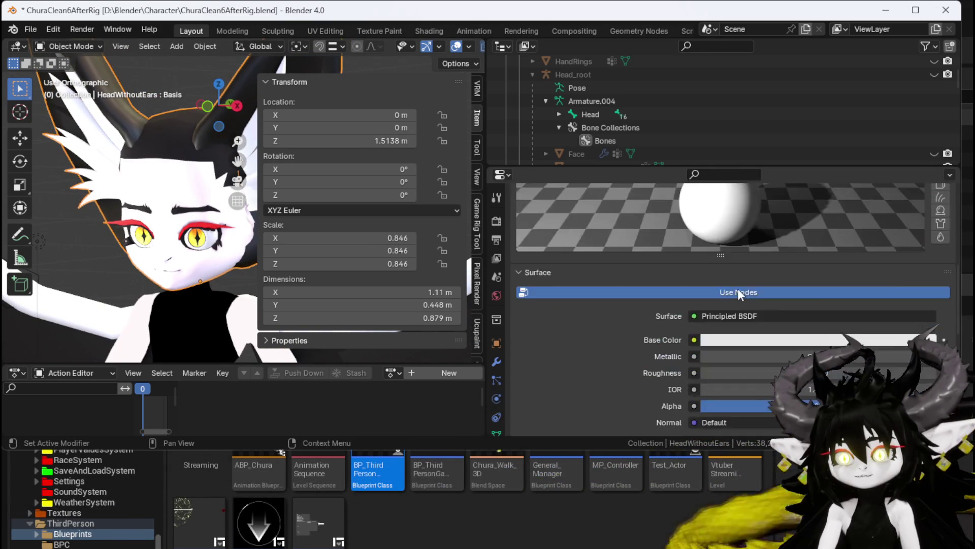
click(738, 239)
drag(848, 300, 856, 259)
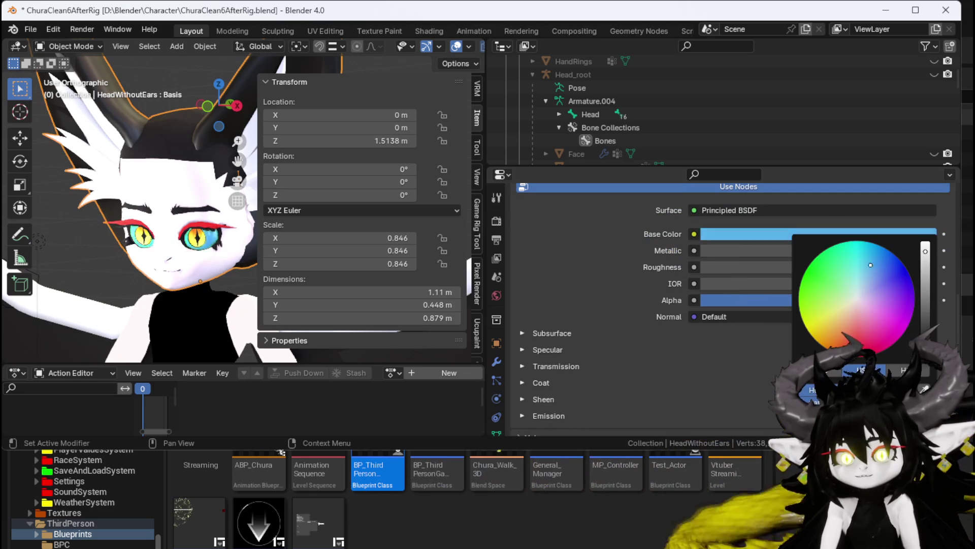
drag(835, 312, 862, 302)
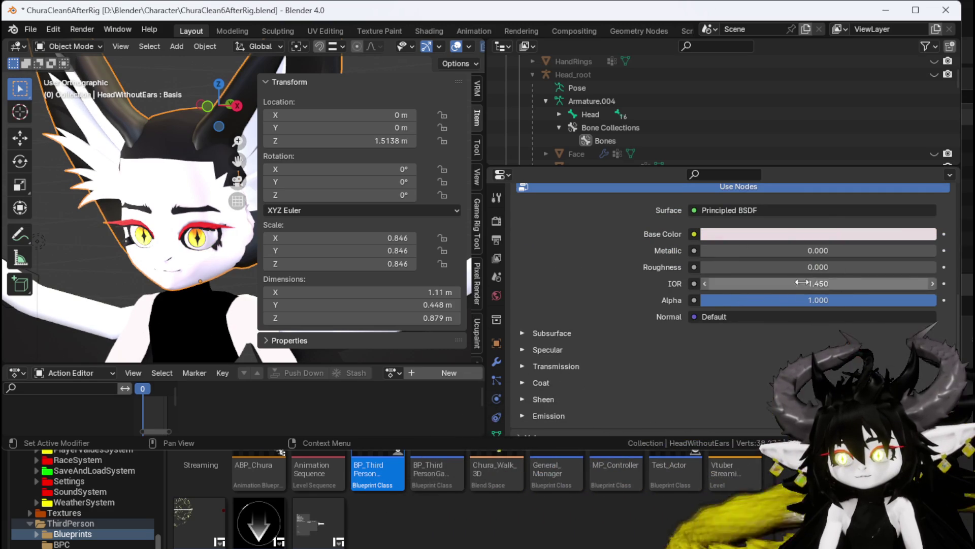
scroll(645, 262, up, 10)
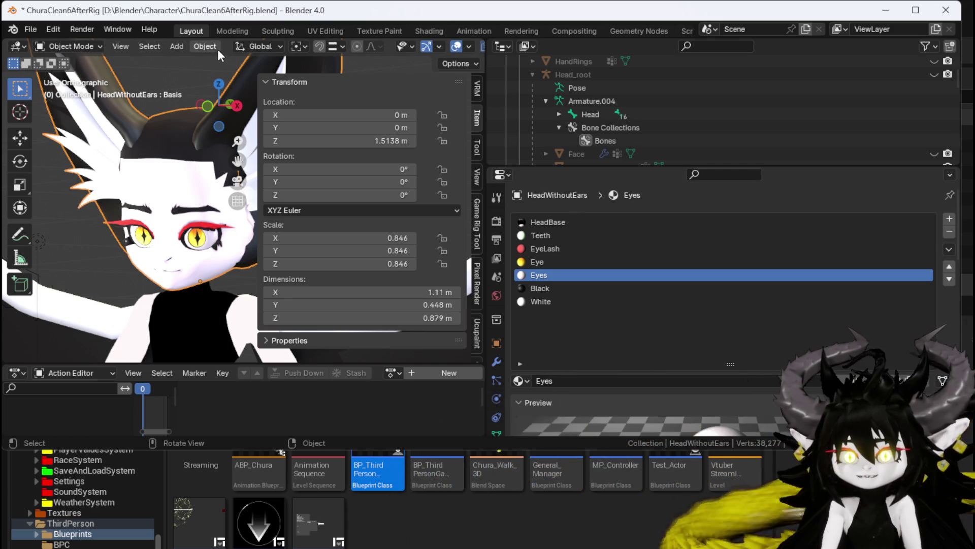
- In UV Editing, pick the HeadBase slot, select the whole head and view it from the front
click(321, 33)
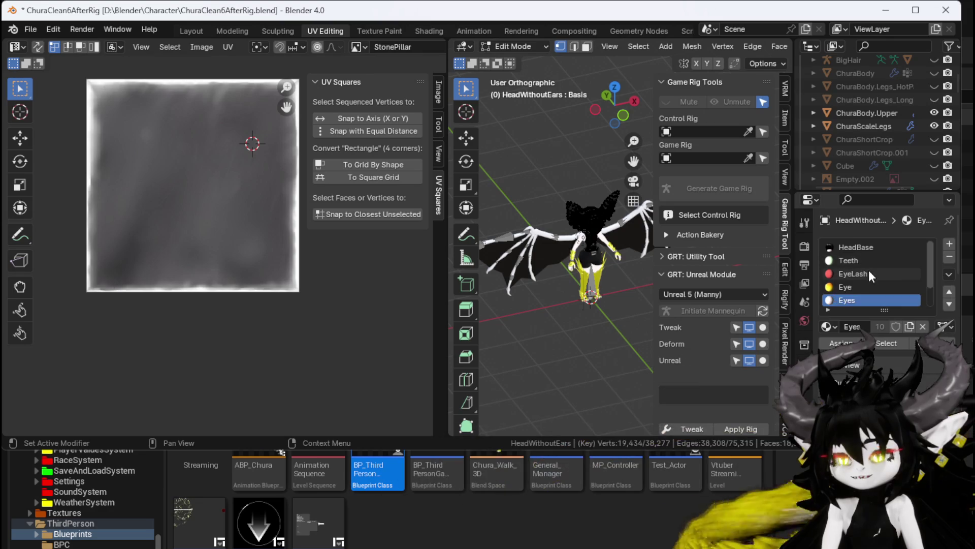
scroll(864, 280, down, 1)
scroll(864, 276, up, 1)
click(850, 247)
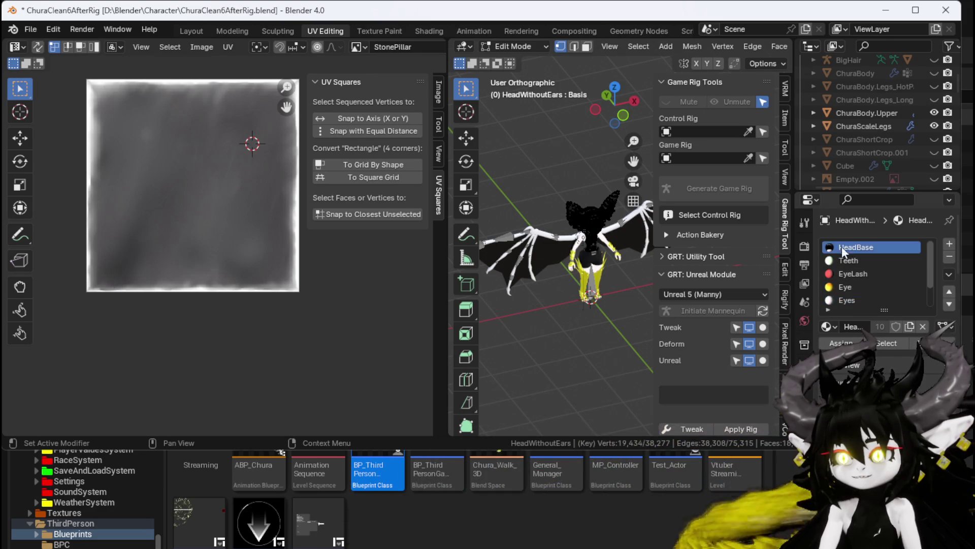
key(KP_1)
key(a)
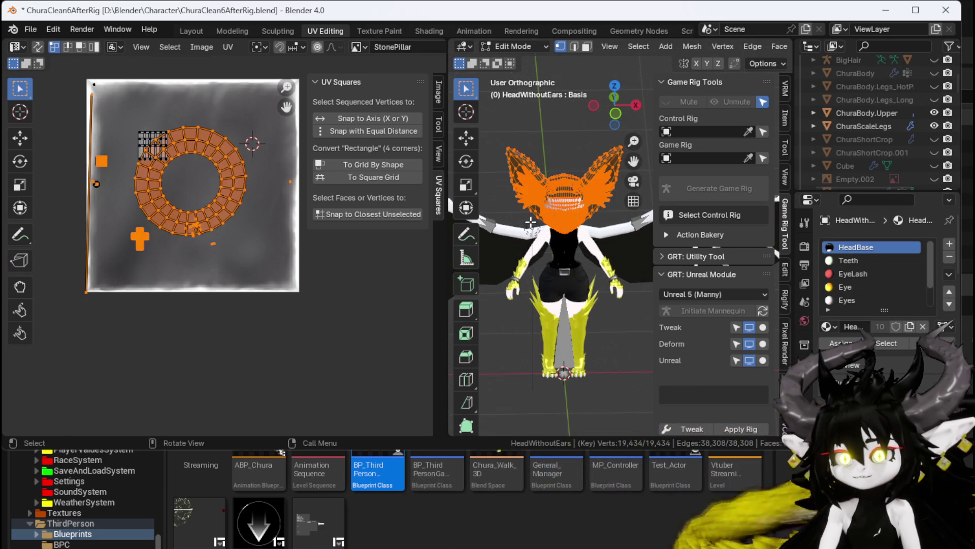
drag(547, 256, 538, 239)
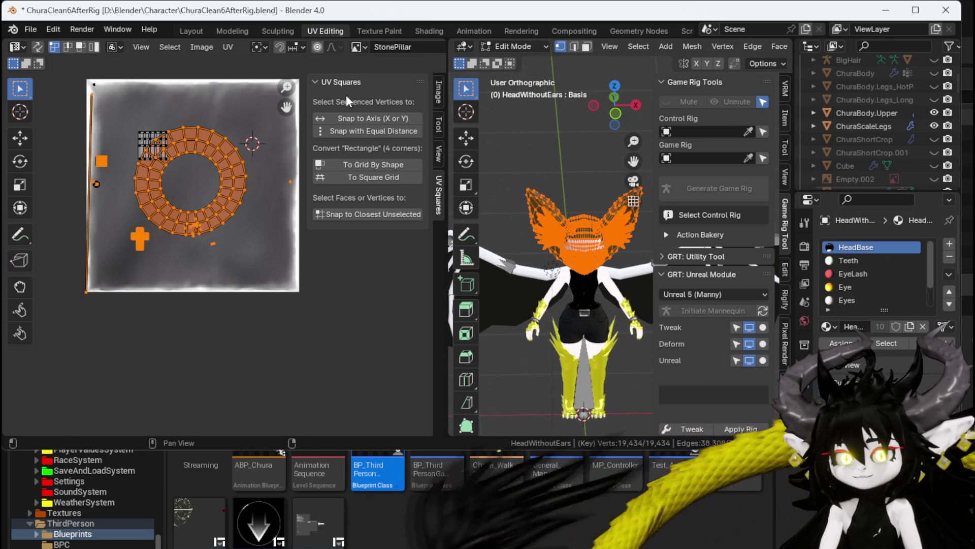
- Display HairUVLayout.png behind the UVs and select a vertex on the face
click(358, 50)
scroll(409, 135, up, 5)
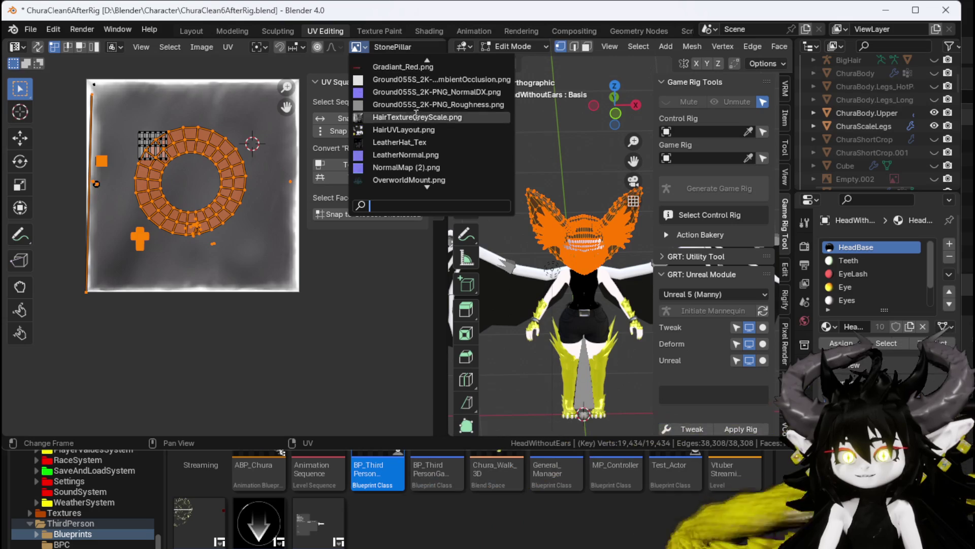
click(410, 129)
scroll(203, 182, down, 3)
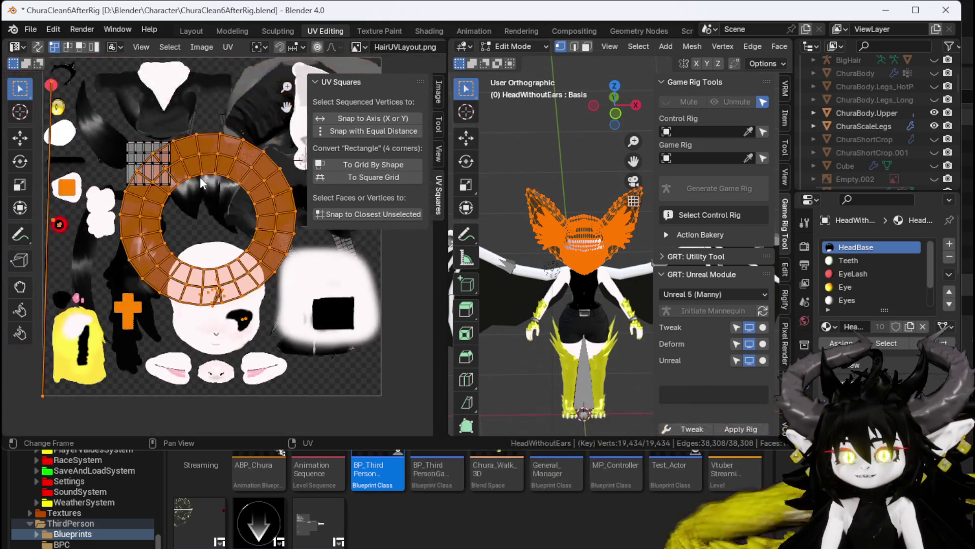
scroll(269, 289, up, 8)
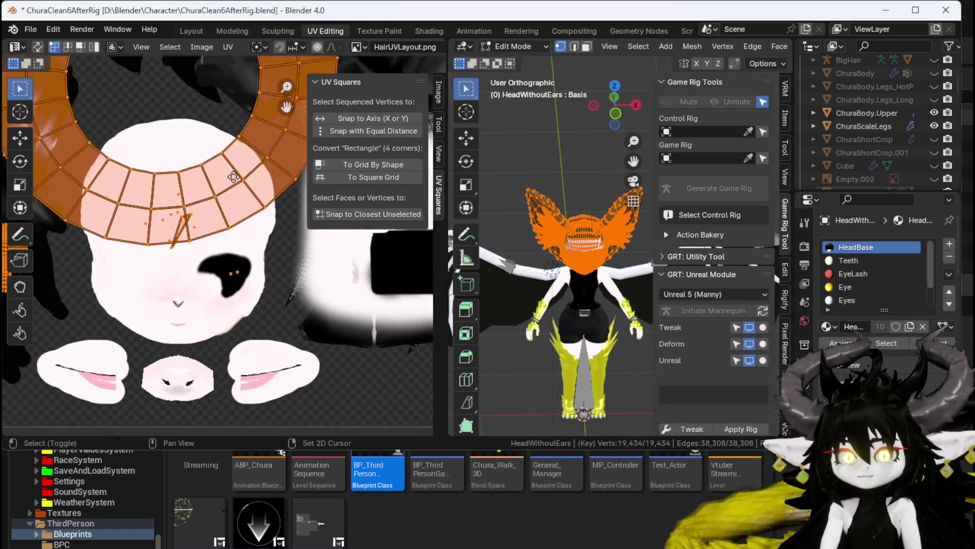
scroll(522, 235, up, 6)
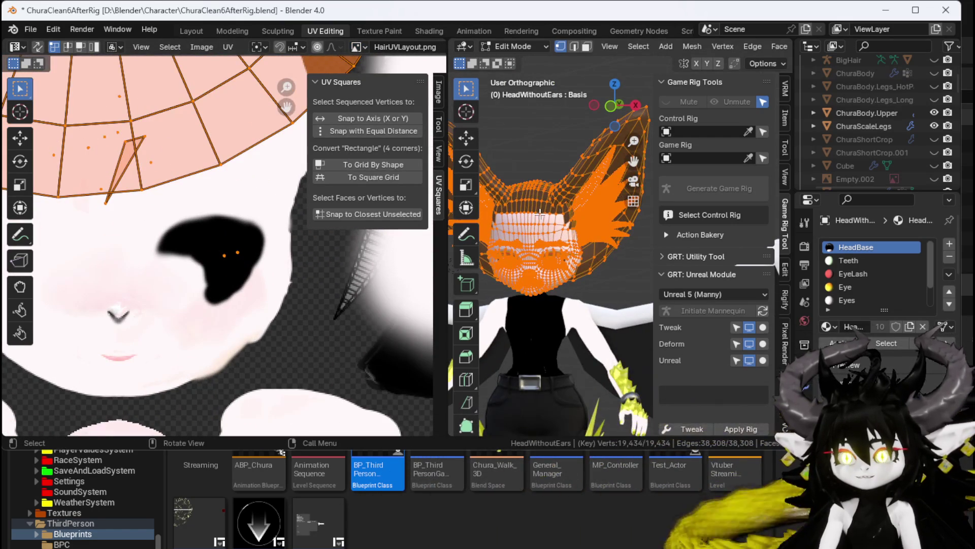
click(522, 334)
scroll(505, 181, down, 2)
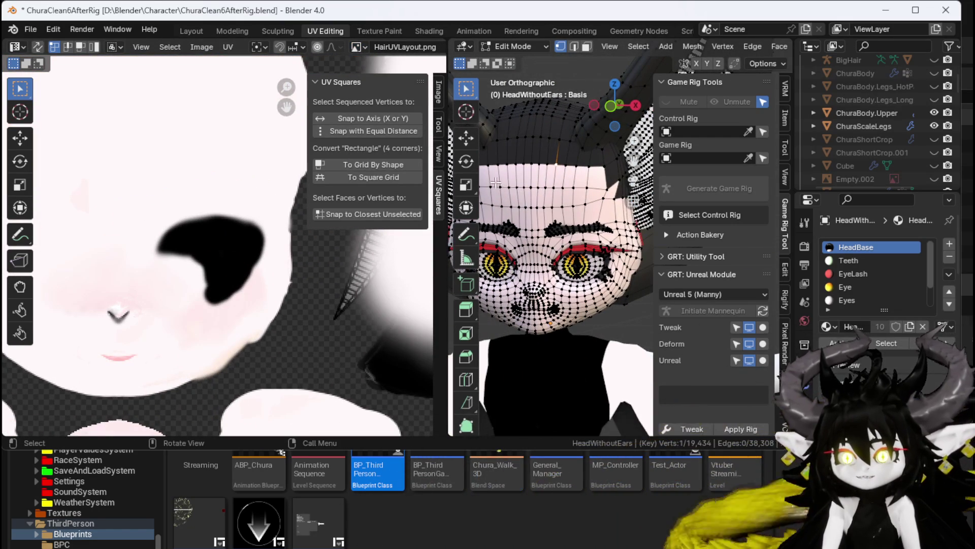
- In face select mode, select the linked head mesh and merge its UVs At Center
key(3)
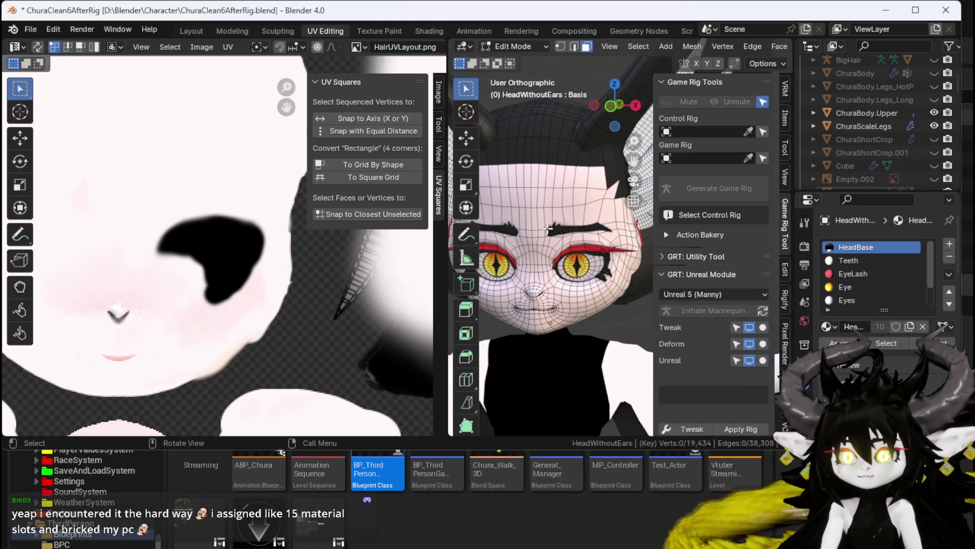
scroll(581, 266, up, 5)
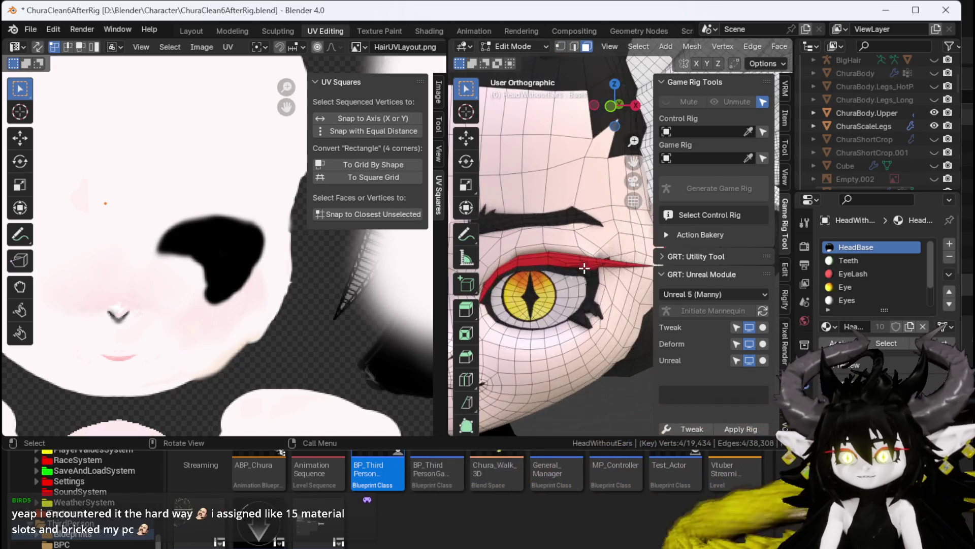
scroll(577, 291, down, 5)
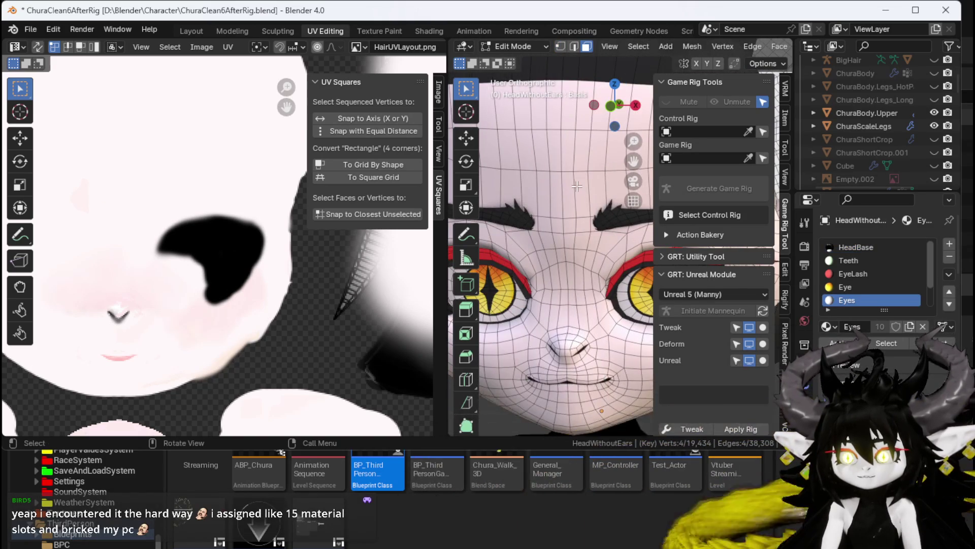
drag(577, 186, 544, 205)
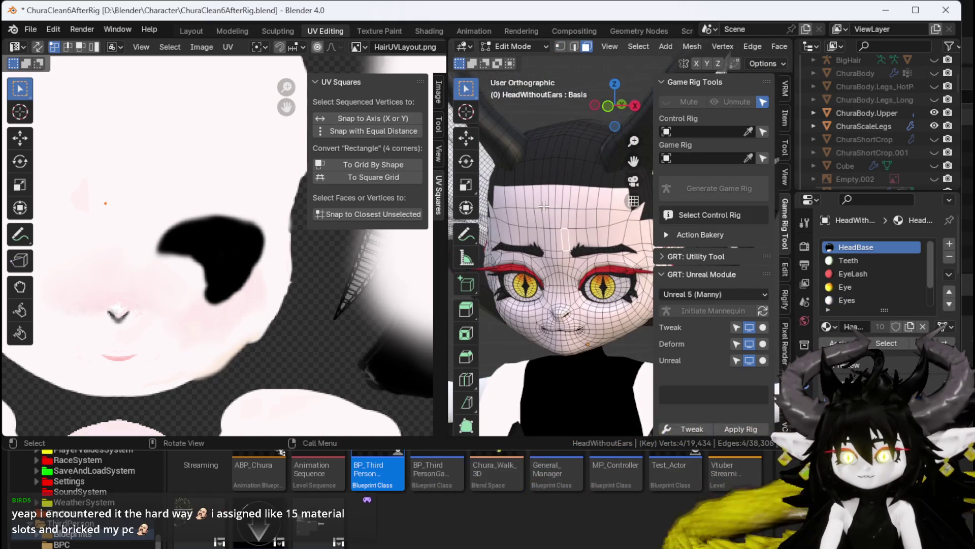
key(ctrl+l)
scroll(188, 201, down, 4)
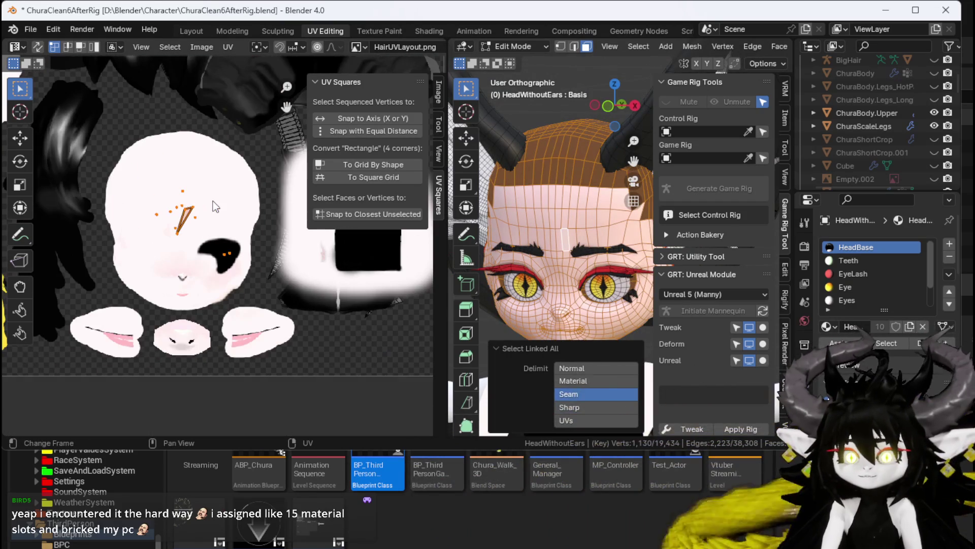
key(m)
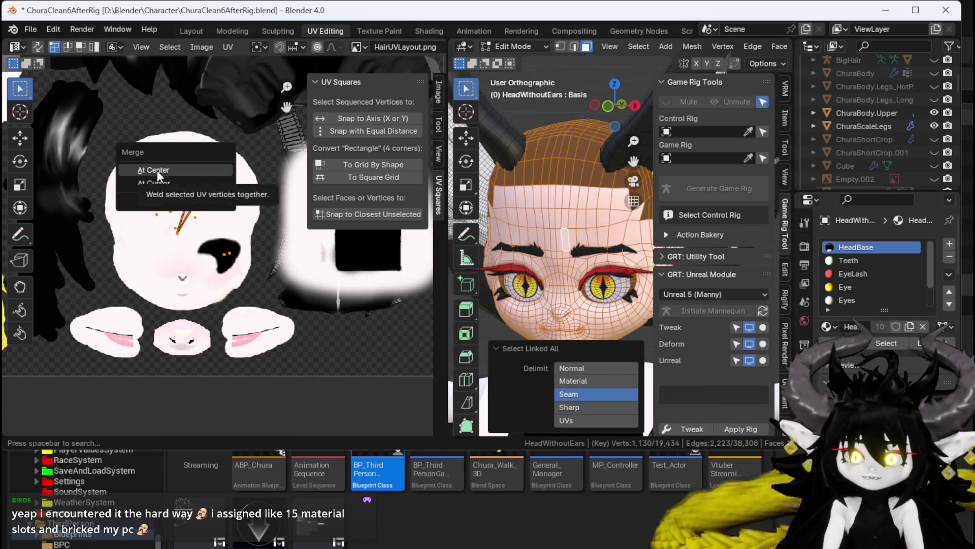
click(157, 170)
- Try moving the selected UVs, cancel each move, and undo to the earlier face UVs
key(g)
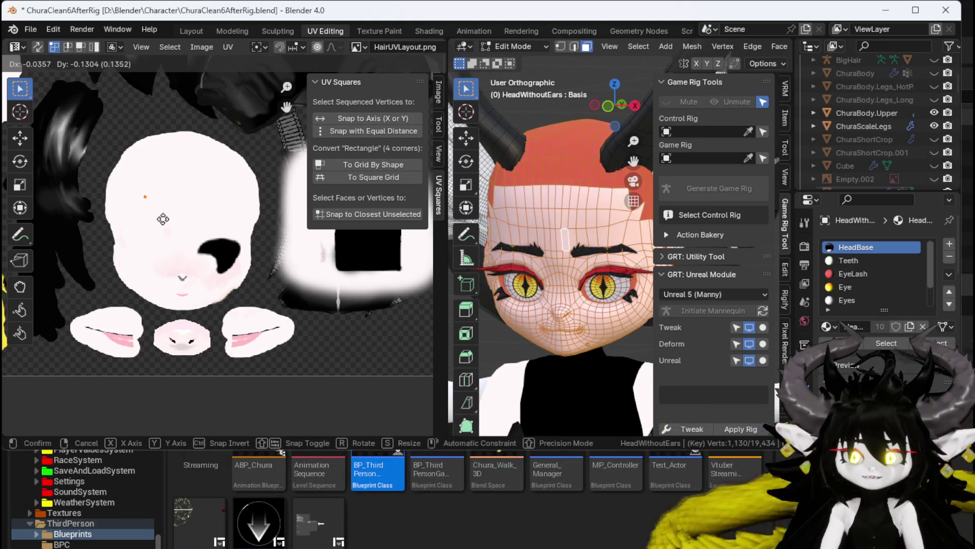
key(Escape)
drag(125, 269, 178, 266)
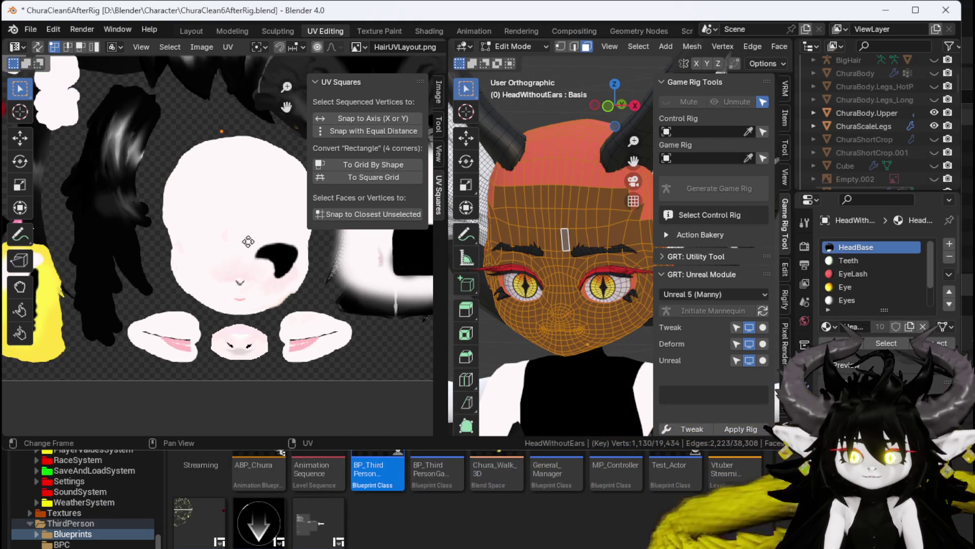
key(g)
key(Escape)
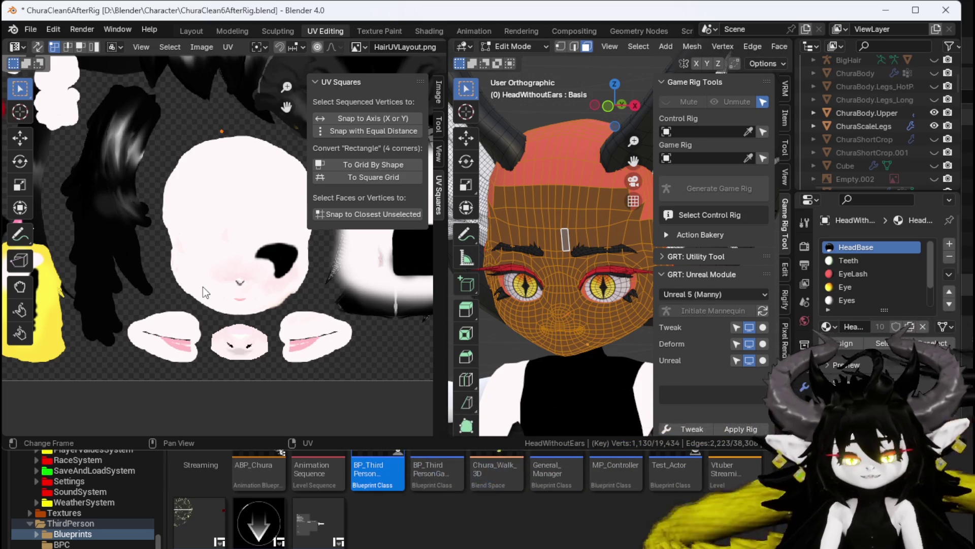
key(ctrl+z)
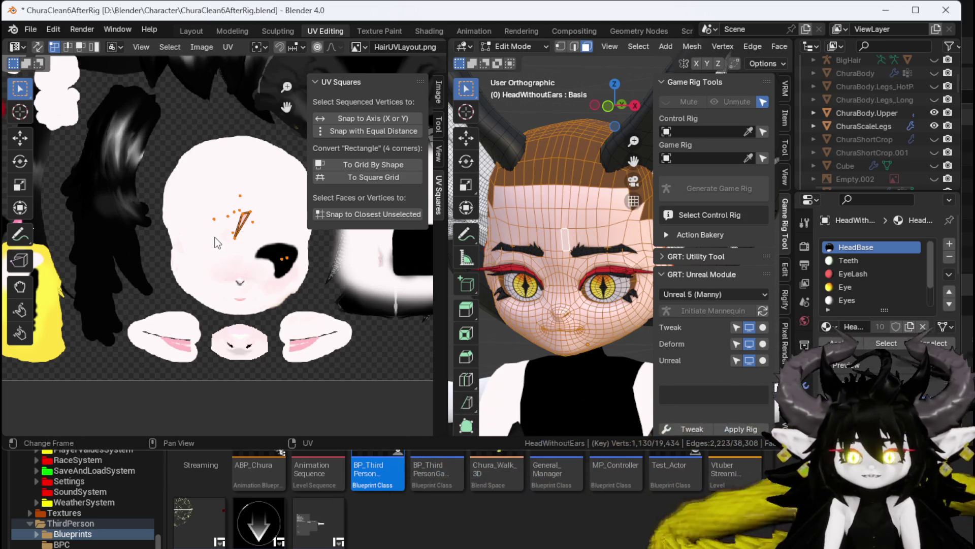
scroll(217, 243, down, 2)
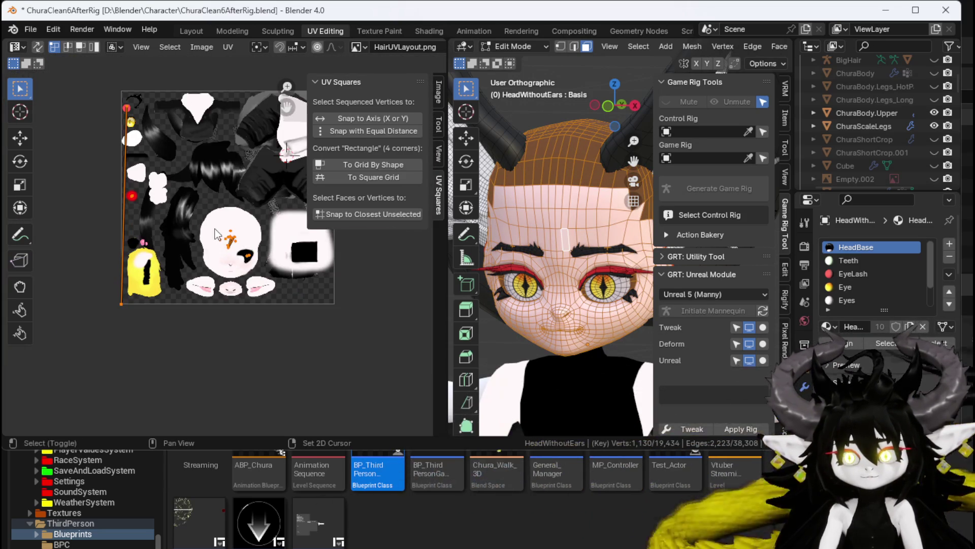
scroll(181, 255, up, 3)
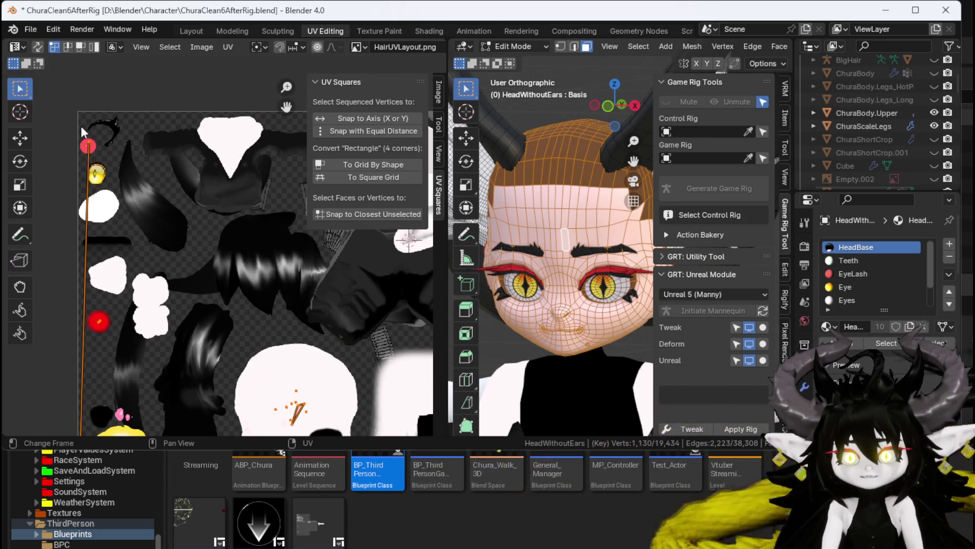
scroll(147, 130, up, 1)
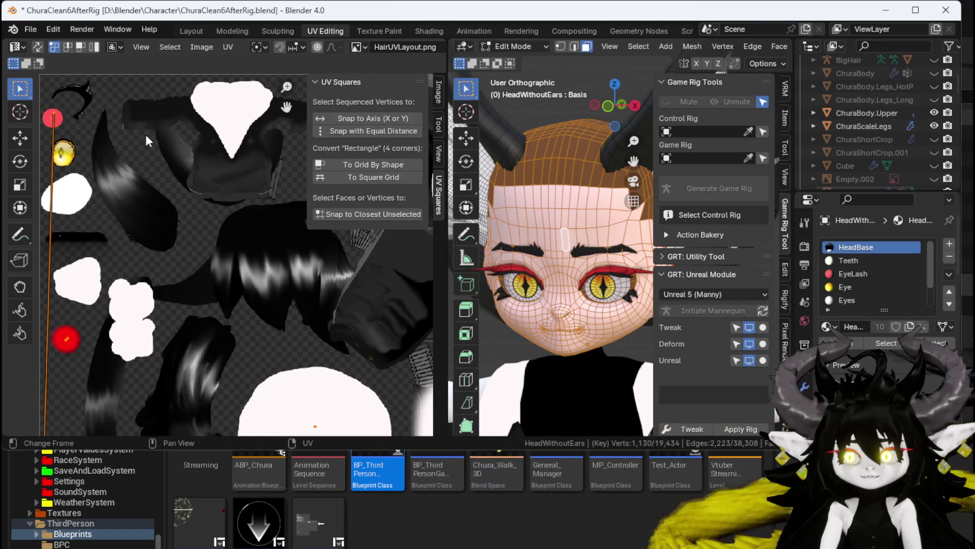
click(358, 47)
scroll(402, 112, up, 8)
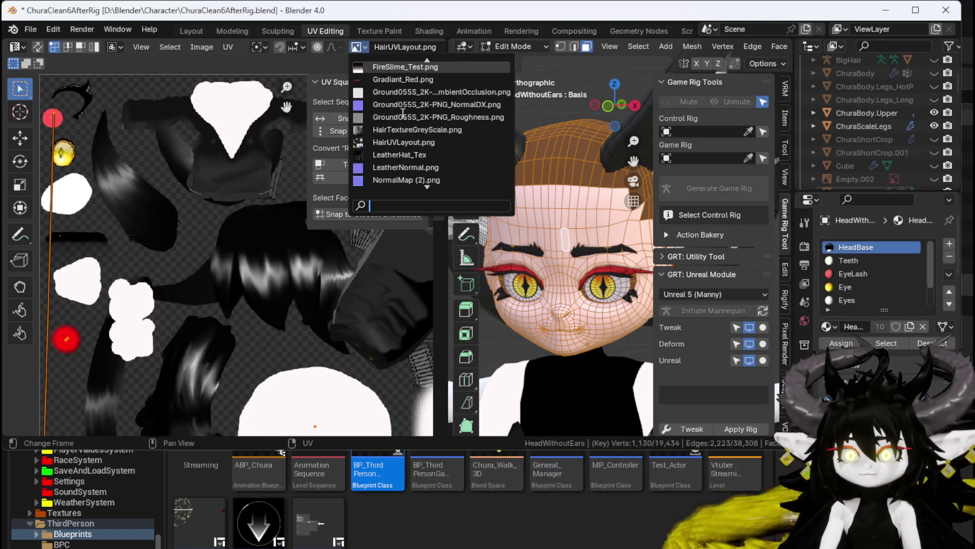
scroll(403, 112, up, 4)
scroll(403, 112, down, 20)
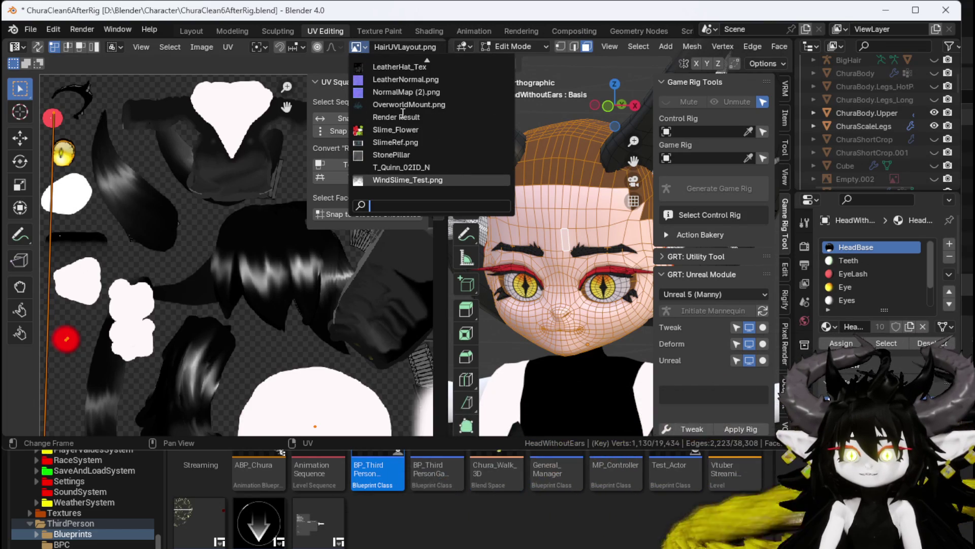
click(182, 80)
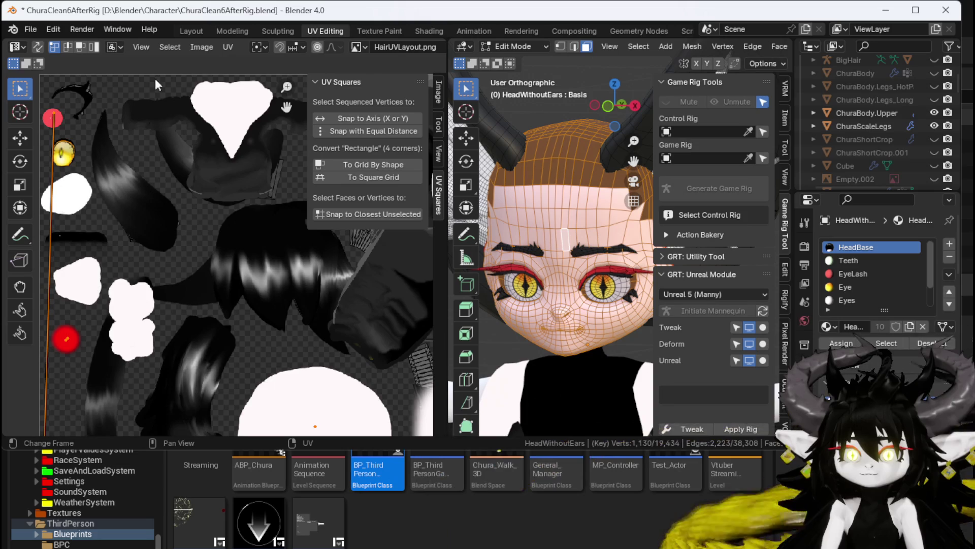
scroll(132, 105, up, 5)
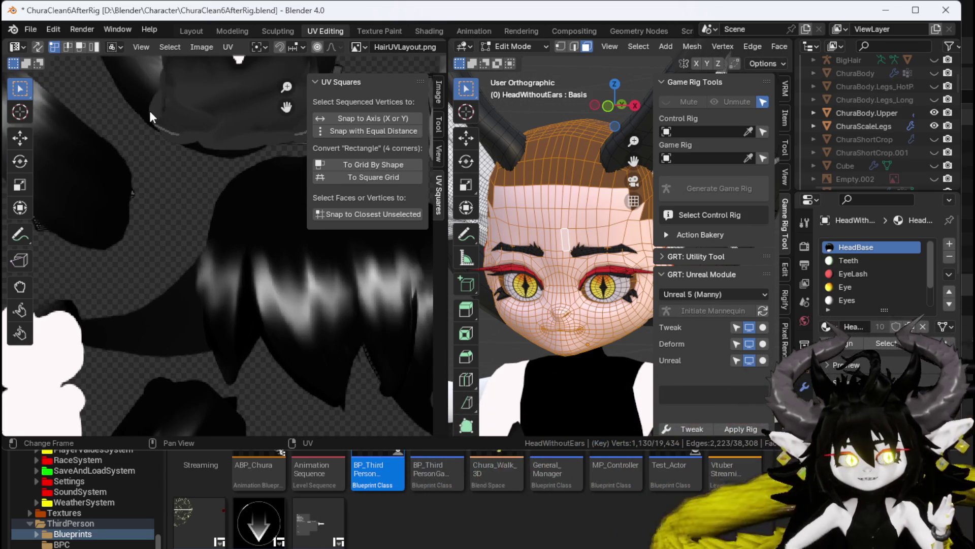
scroll(148, 111, down, 5)
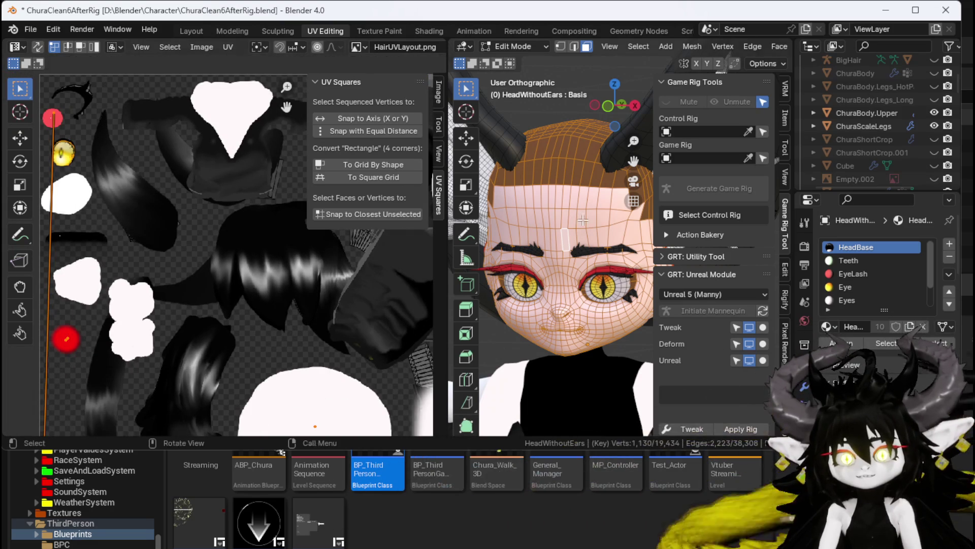